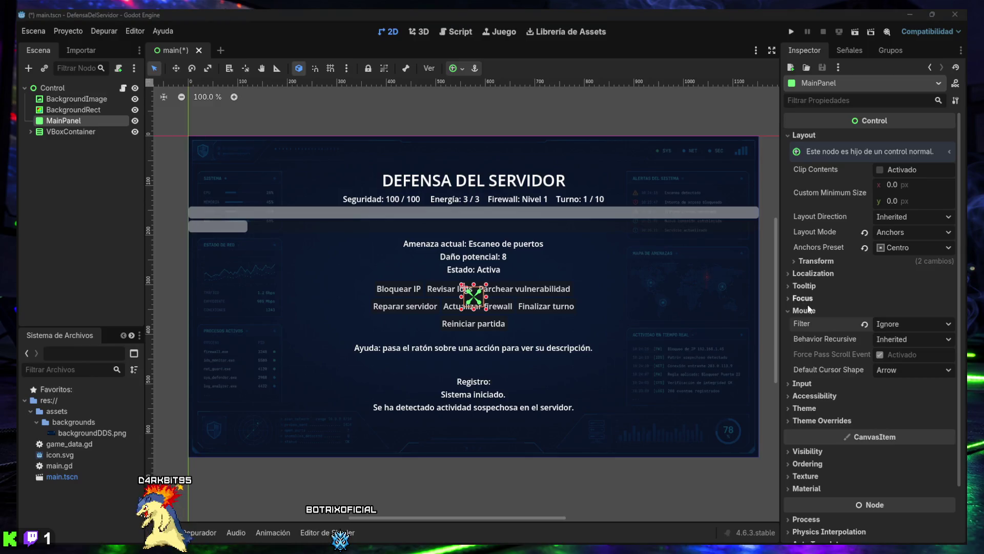
Step: Try a 1000 × 600 px minimum size for MainPanel and preview it on the canvas
{"action": "left_click", "coordinate": [890, 186]}
{"action": "type", "text": "1000"}
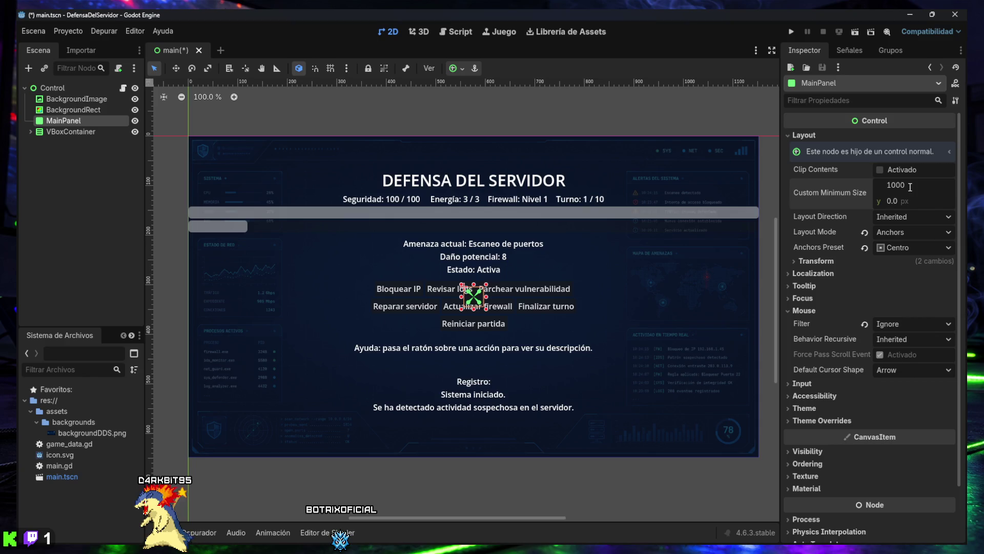
{"action": "key", "text": "Return"}
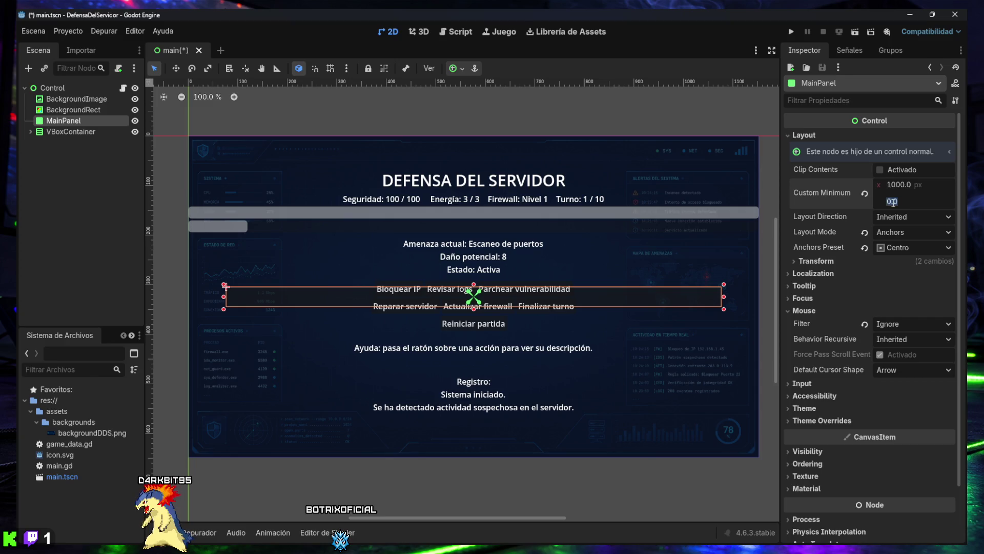
{"action": "type", "text": "60"}
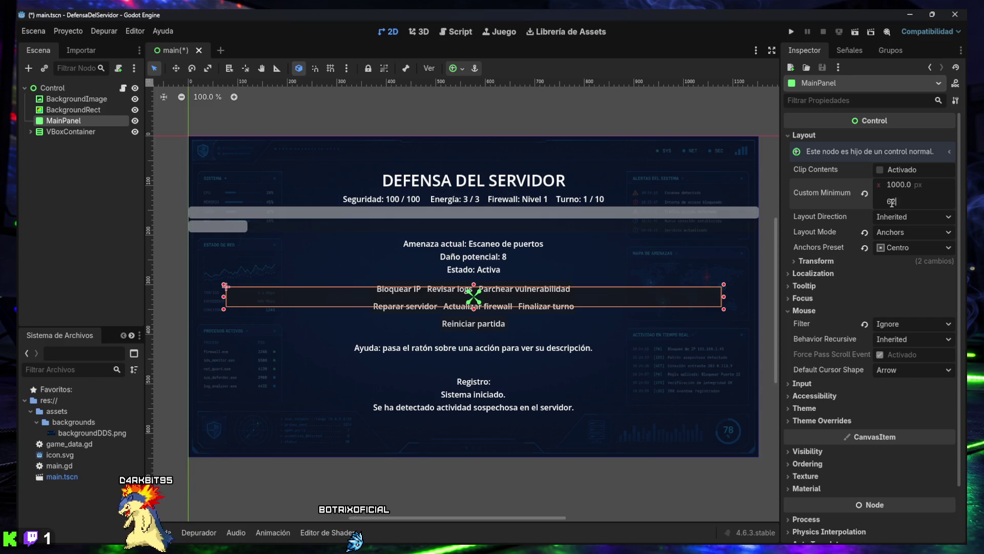
{"action": "type", "text": "0"}
{"action": "key", "text": "Return"}
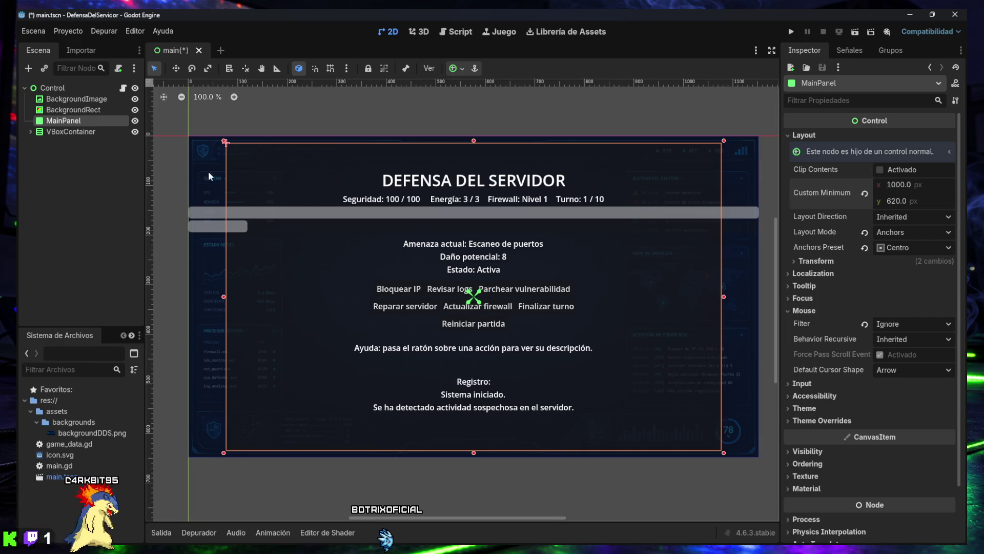
{"action": "left_click", "coordinate": [93, 175]}
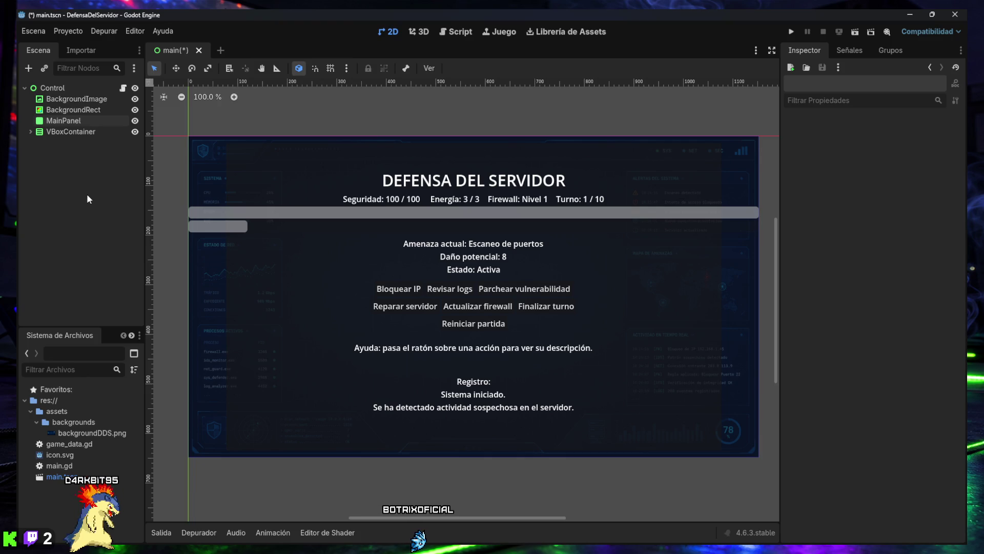
{"action": "left_click", "coordinate": [70, 124]}
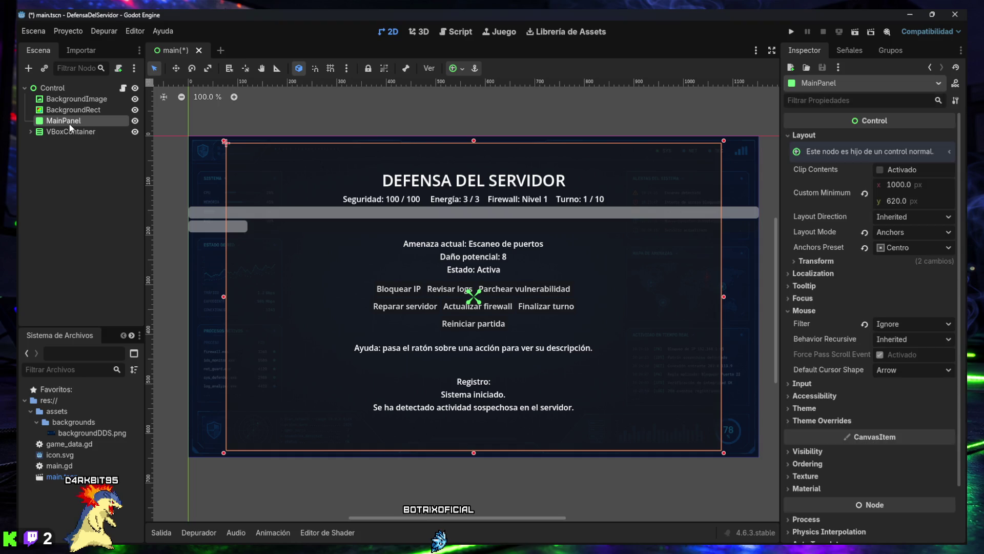
Step: Trim MainPanel's minimum size down to 750 × 550 px, undoing an accidental widening
{"action": "left_click_drag", "start_coordinate": [899, 199], "coordinate": [877, 199]}
{"action": "double_click", "coordinate": [898, 201]}
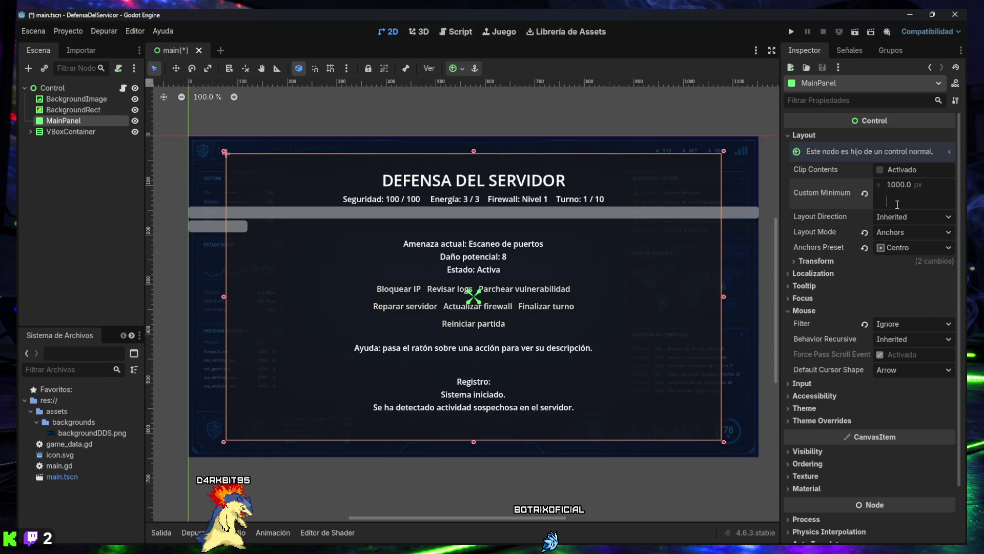
{"action": "type", "text": "500"}
{"action": "key", "text": "Return"}
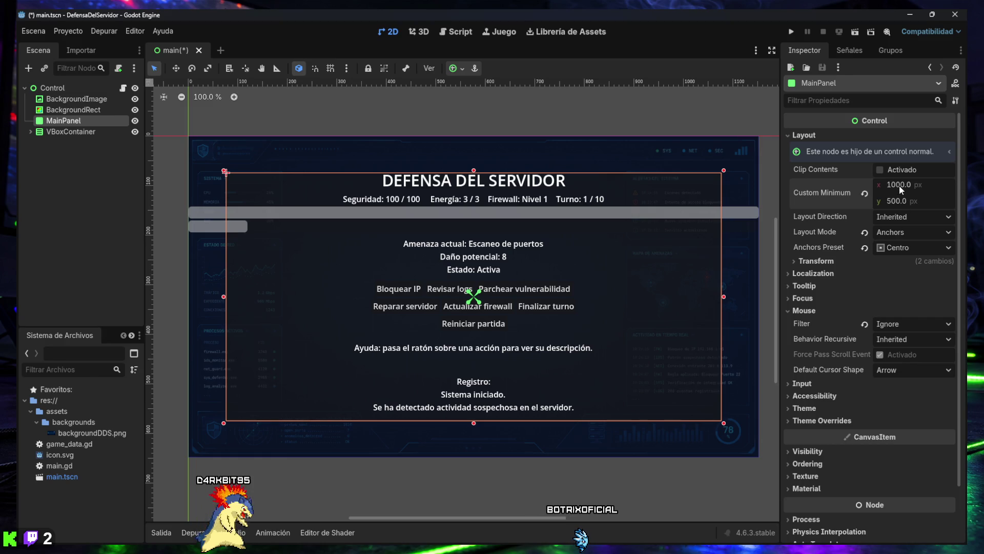
{"action": "left_click_drag", "start_coordinate": [899, 185], "coordinate": [892, 184]}
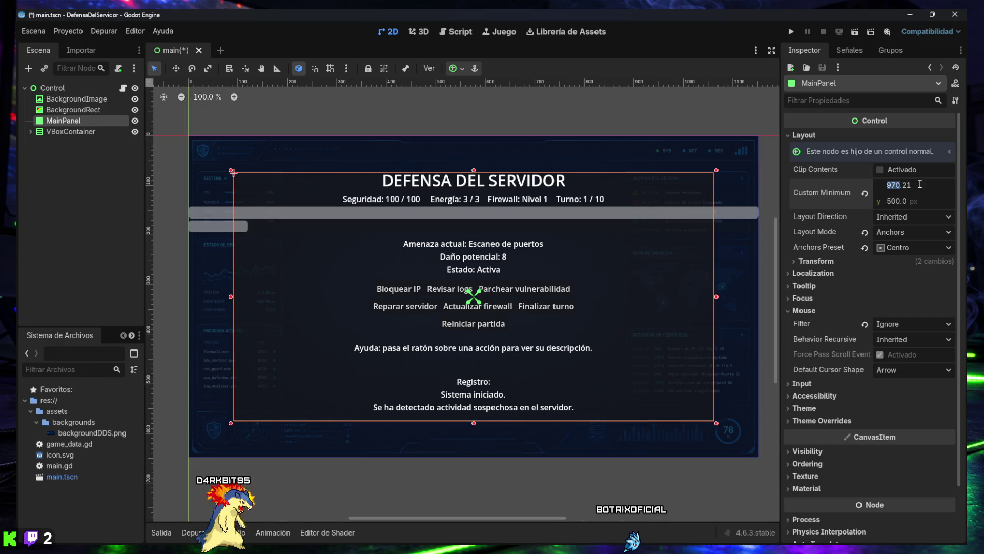
{"action": "key", "text": "ctrl+a"}
{"action": "type", "text": "75"}
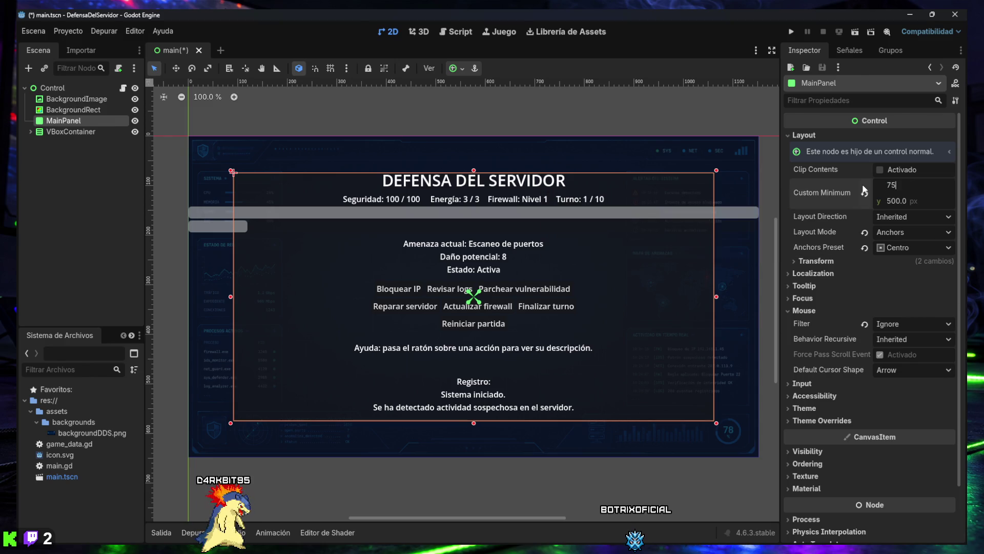
{"action": "key", "text": "Return"}
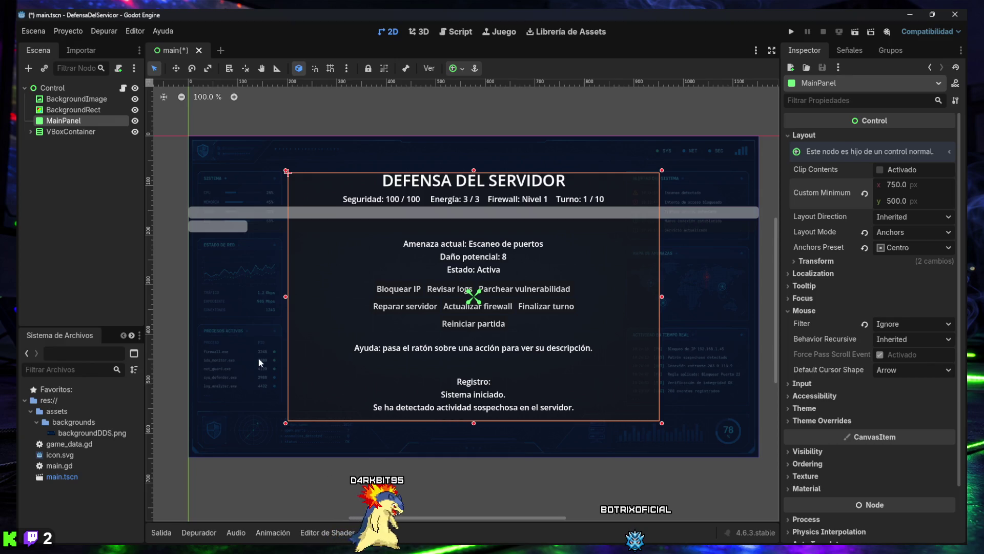
{"action": "left_click", "coordinate": [96, 223]}
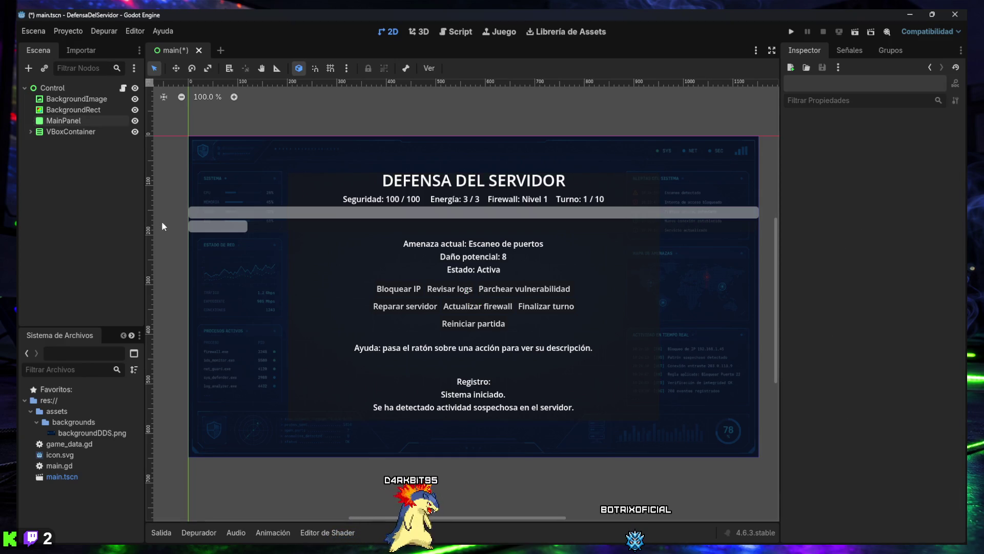
{"action": "left_click", "coordinate": [86, 125]}
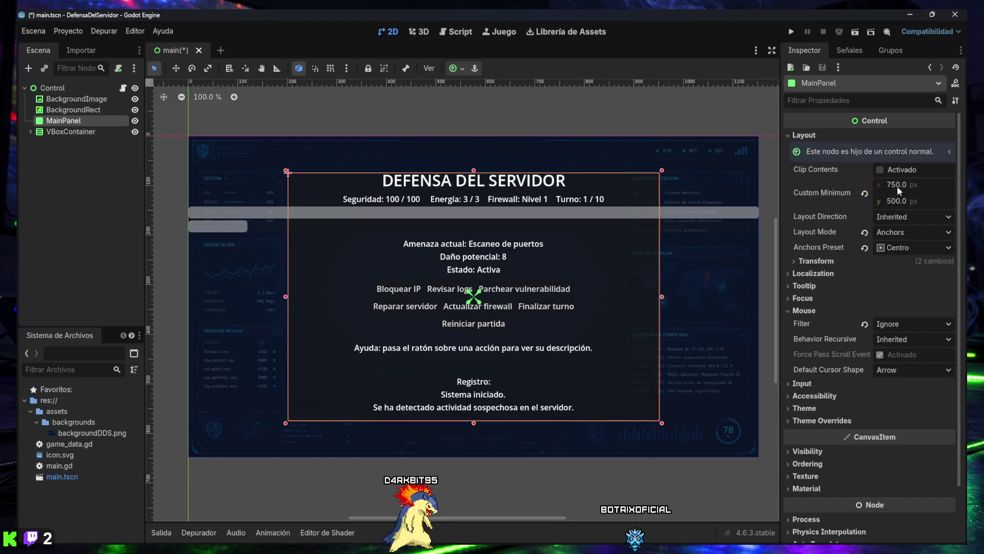
{"action": "mouse_move", "coordinate": [895, 182]}
{"action": "left_mouse_down"}
{"action": "mouse_move", "coordinate": [900, 201]}
{"action": "mouse_move", "coordinate": [914, 201]}
{"action": "left_mouse_up"}
{"action": "key", "text": "ctrl+z"}
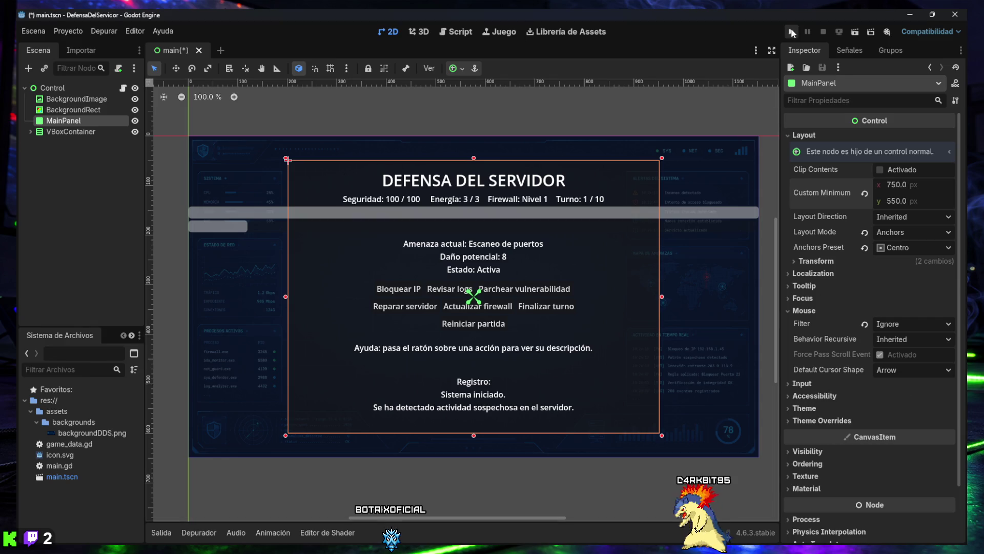
Step: Run the game with F5, end turns until DERROTA appears, then close the game window
{"action": "key", "text": "F5"}
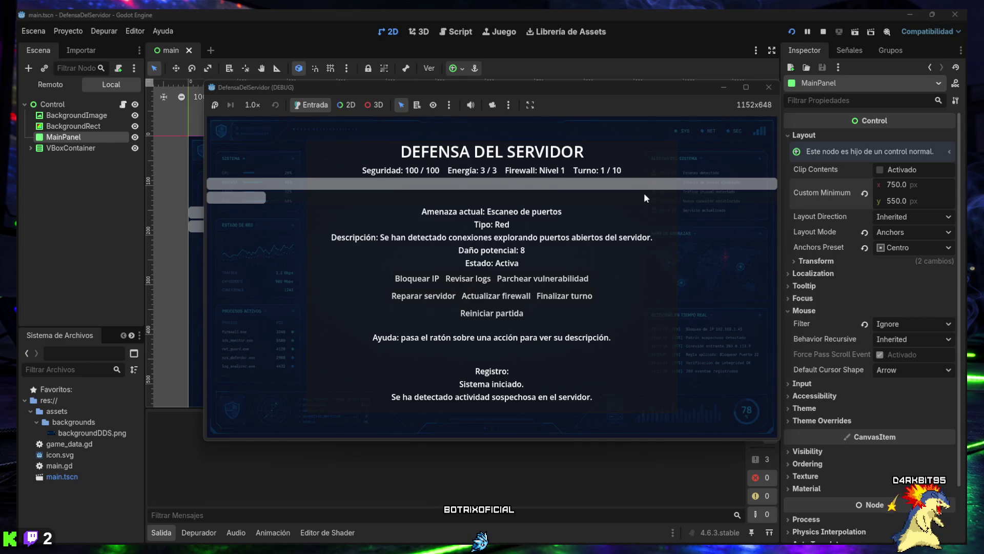
{"action": "left_click", "coordinate": [562, 301]}
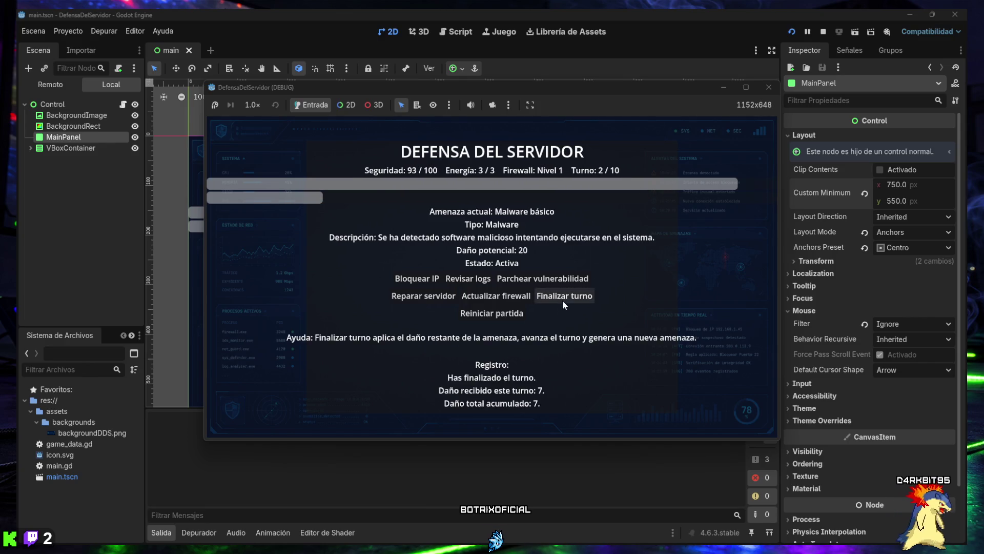
{"action": "left_click", "coordinate": [562, 302]}
{"action": "left_click", "coordinate": [562, 302]}
{"action": "left_click", "coordinate": [562, 303]}
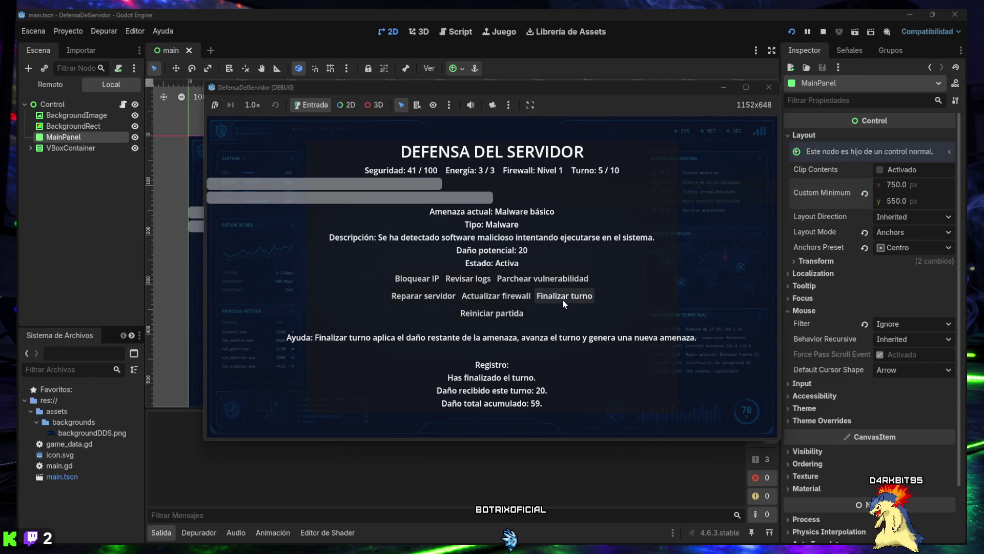
{"action": "left_click", "coordinate": [563, 301]}
{"action": "left_click", "coordinate": [562, 301]}
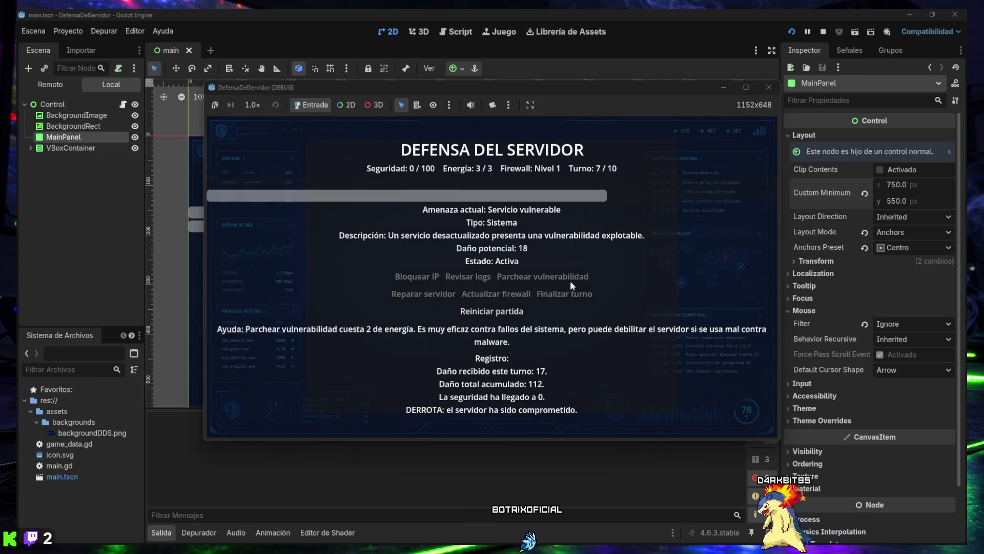
{"action": "left_click", "coordinate": [762, 87]}
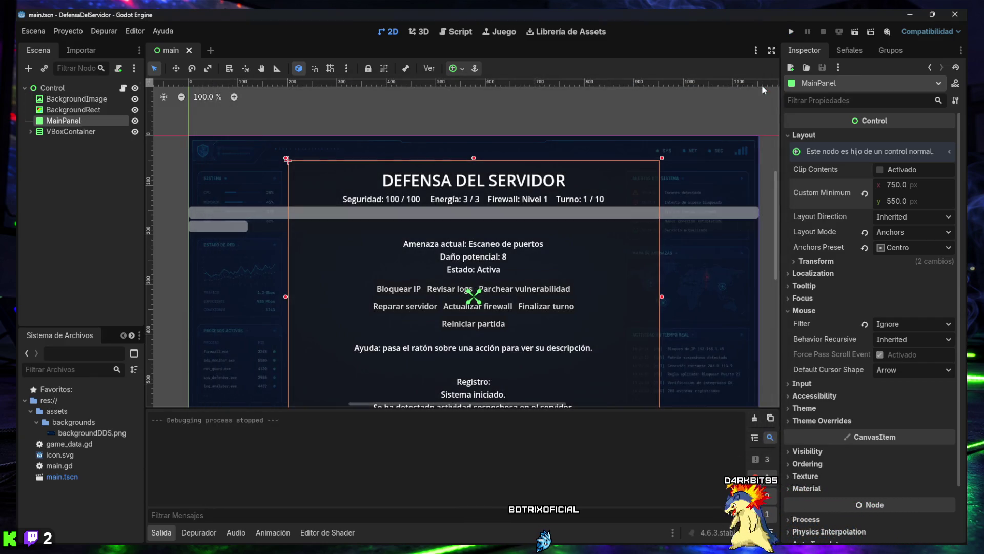
Step: Hide the output panel and add a New StyleBoxFlat as MainPanel's Panel style override
{"action": "left_click", "coordinate": [161, 532]}
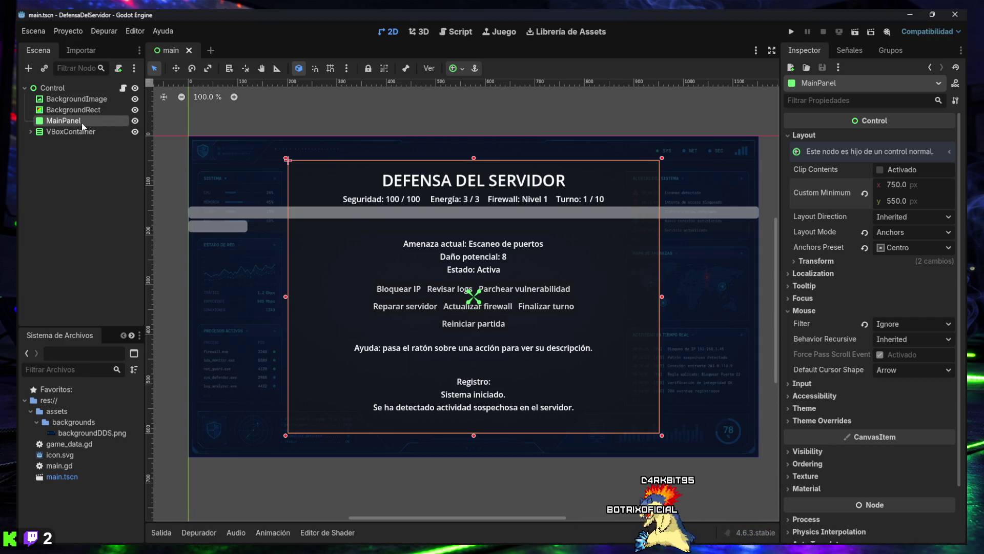
{"action": "left_click", "coordinate": [803, 136]}
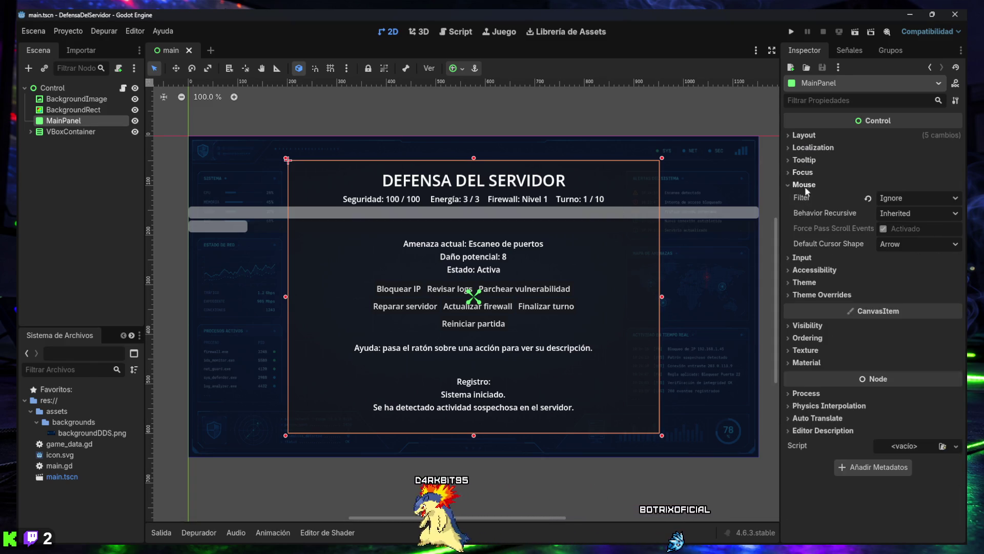
{"action": "left_click", "coordinate": [805, 296]}
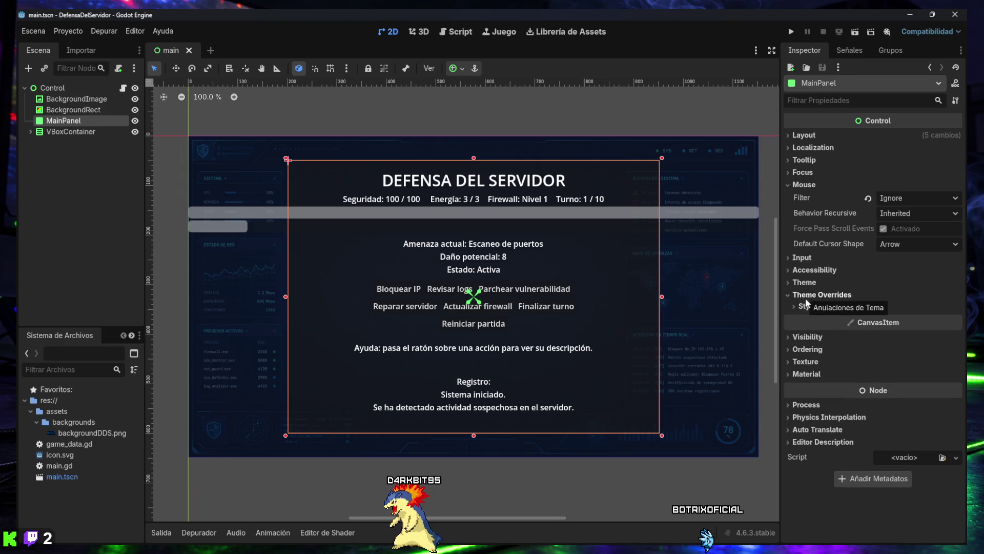
{"action": "left_click", "coordinate": [806, 306]}
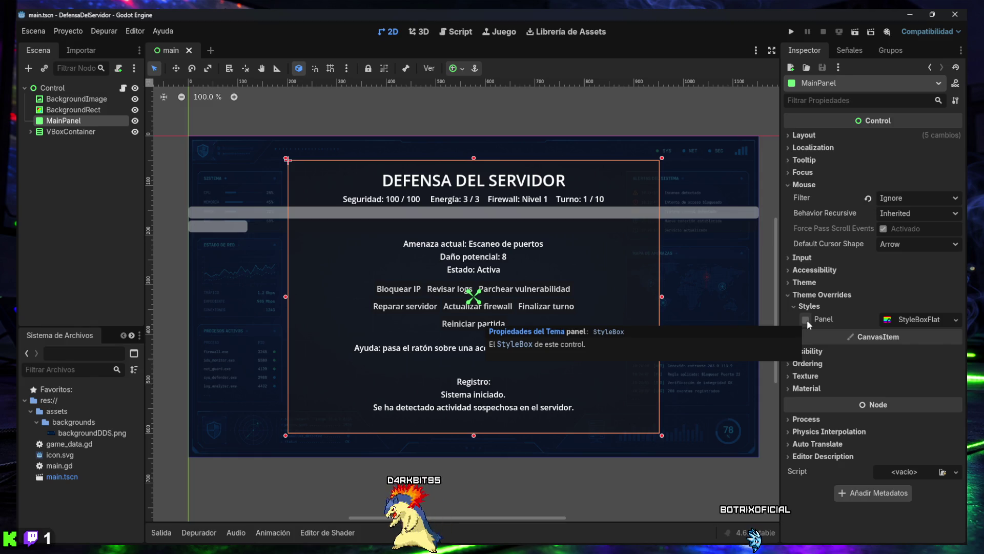
{"action": "left_click", "coordinate": [955, 319]}
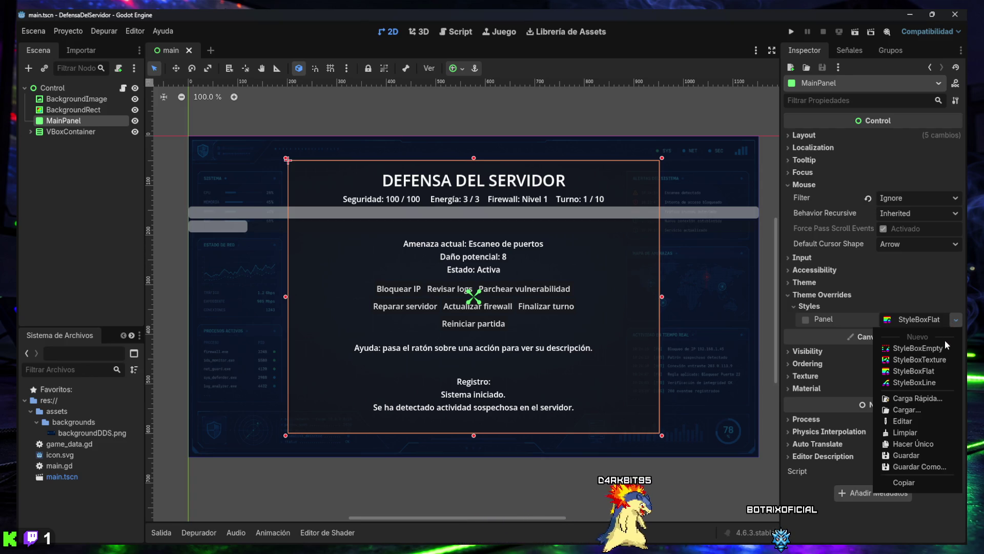
{"action": "left_click", "coordinate": [934, 370]}
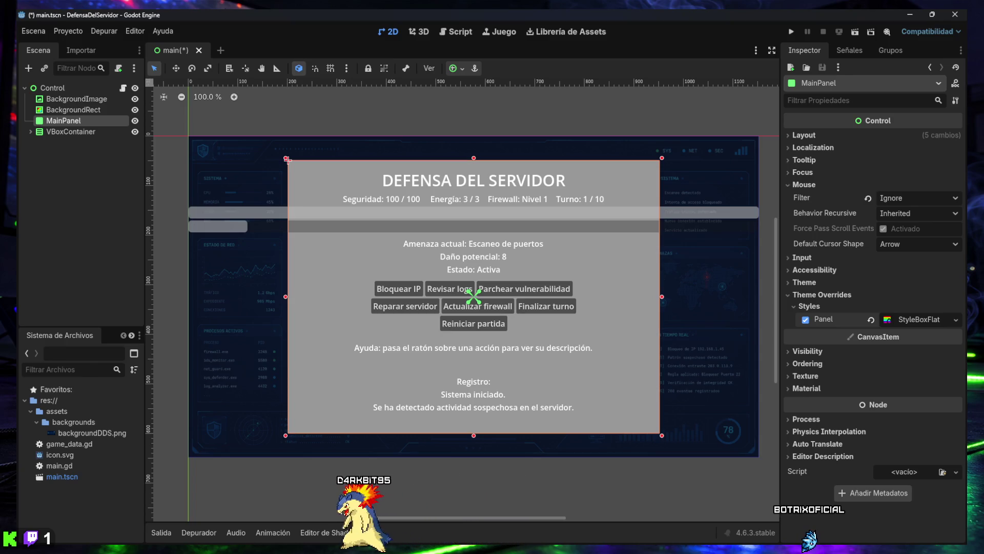
Step: Set MainPanel's StyleBoxFlat background colour to dark navy #020617
{"action": "left_click", "coordinate": [915, 319]}
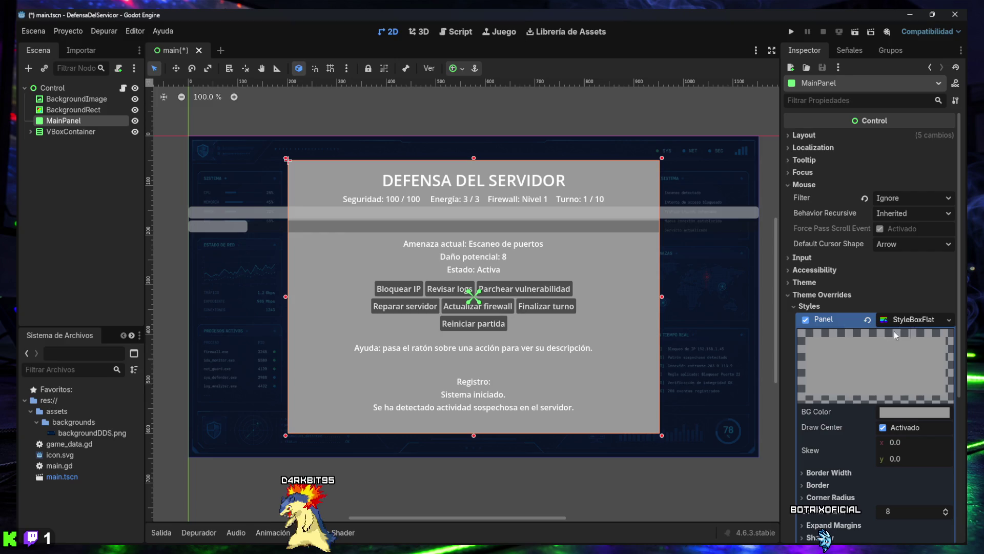
{"action": "scroll", "coordinate": [906, 278], "scroll_direction": "down", "scroll_amount": 4}
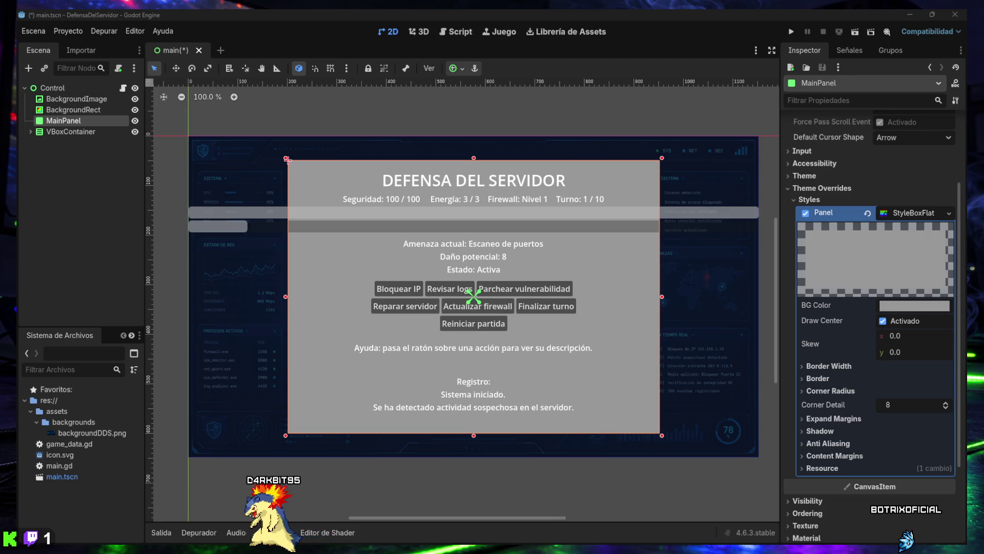
{"action": "left_click", "coordinate": [910, 306]}
{"action": "type", "text": "020617"}
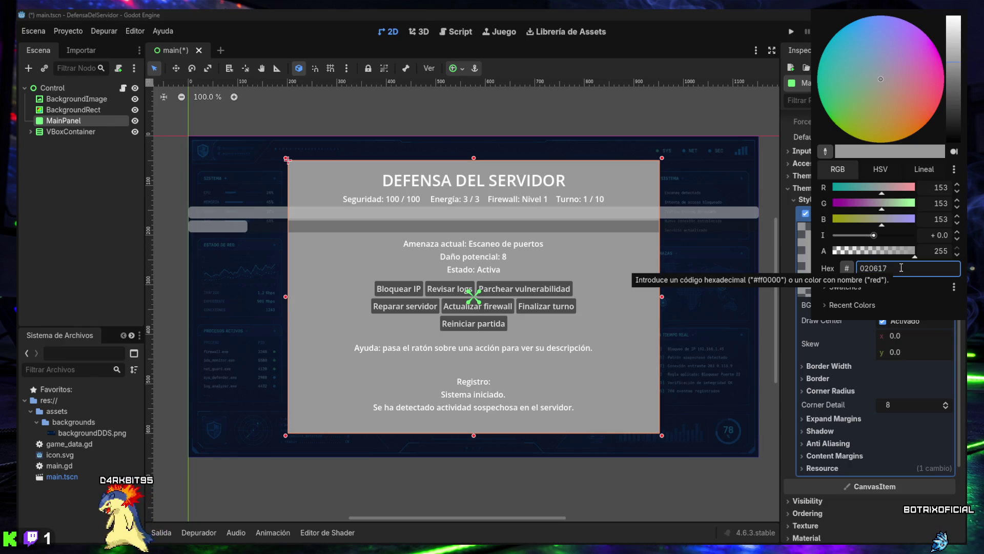
{"action": "key", "text": "Return"}
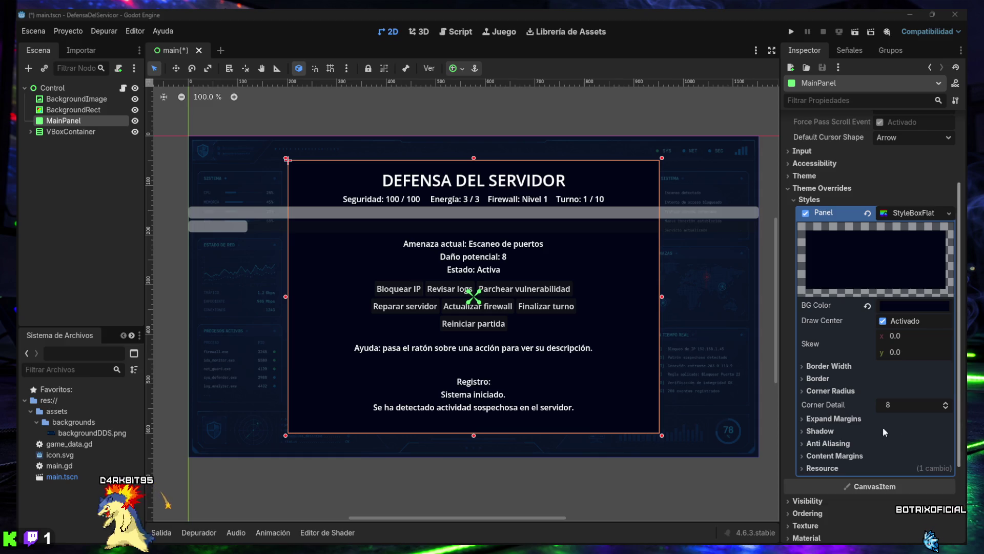
Step: Adjust the background colour's opacity, settling its alpha at 175
{"action": "left_click", "coordinate": [896, 306]}
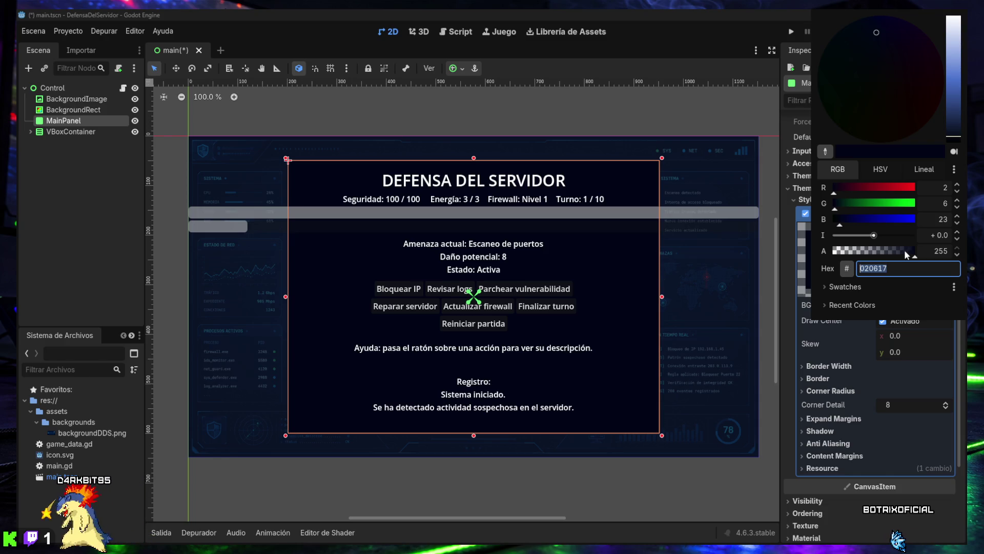
{"action": "mouse_move", "coordinate": [904, 250]}
{"action": "left_mouse_down"}
{"action": "mouse_move", "coordinate": [831, 259]}
{"action": "mouse_move", "coordinate": [921, 259]}
{"action": "mouse_move", "coordinate": [882, 264]}
{"action": "left_mouse_up"}
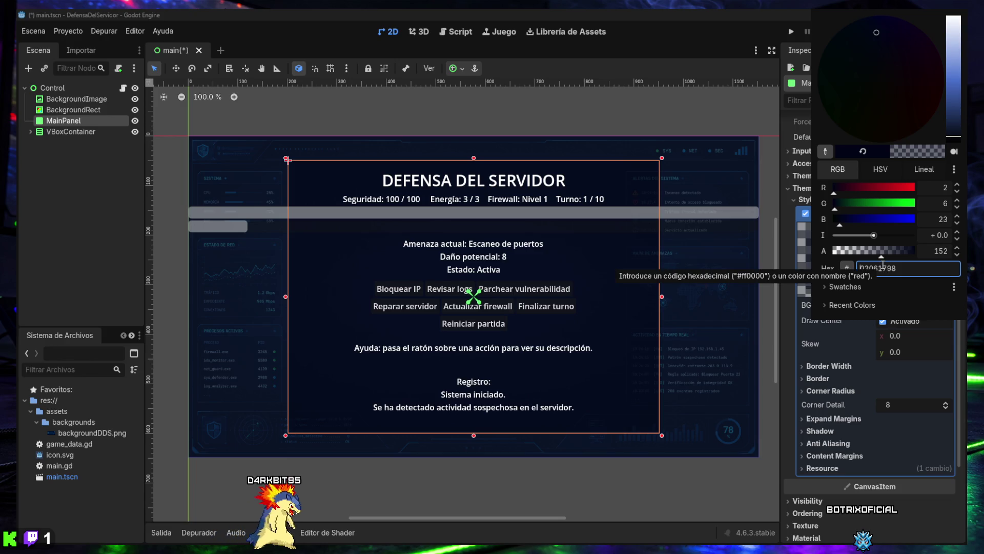
{"action": "left_click", "coordinate": [884, 251]}
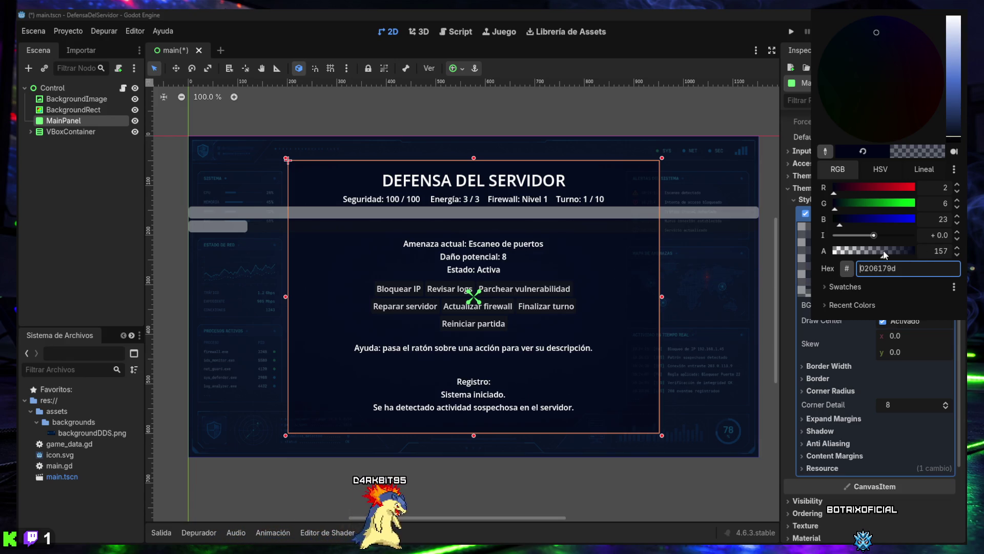
{"action": "left_click_drag", "start_coordinate": [883, 251], "coordinate": [889, 253]}
{"action": "left_click", "coordinate": [923, 251]}
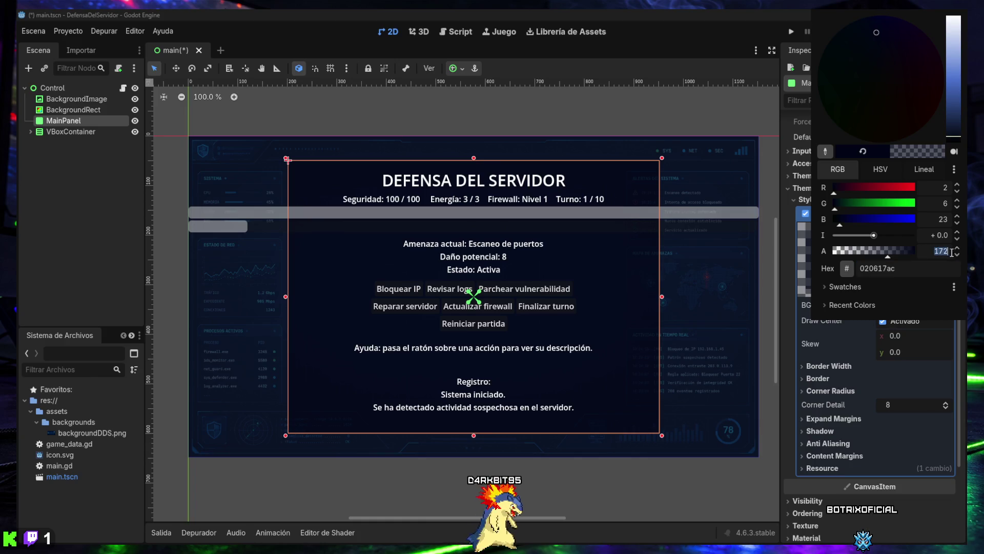
{"action": "key", "text": "Return"}
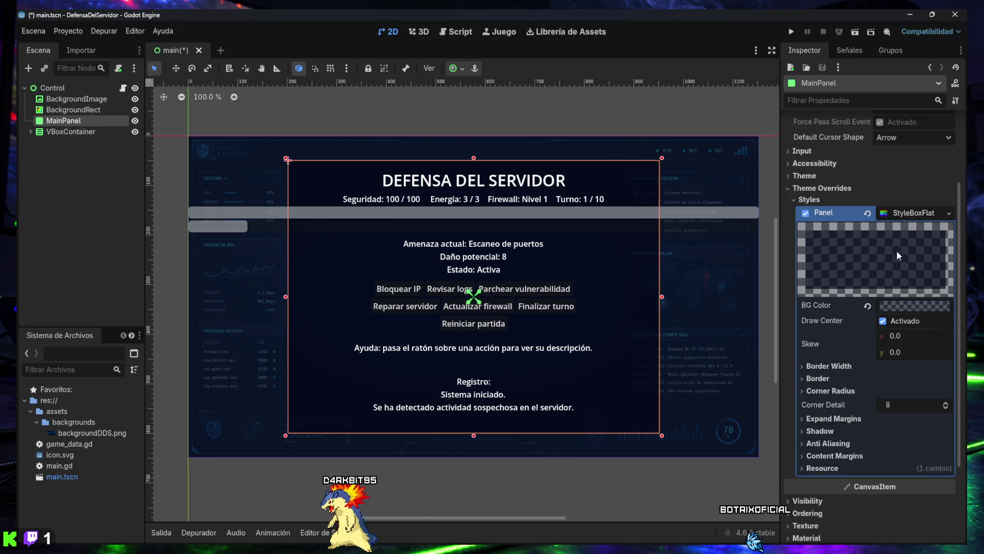
{"action": "left_click", "coordinate": [840, 368]}
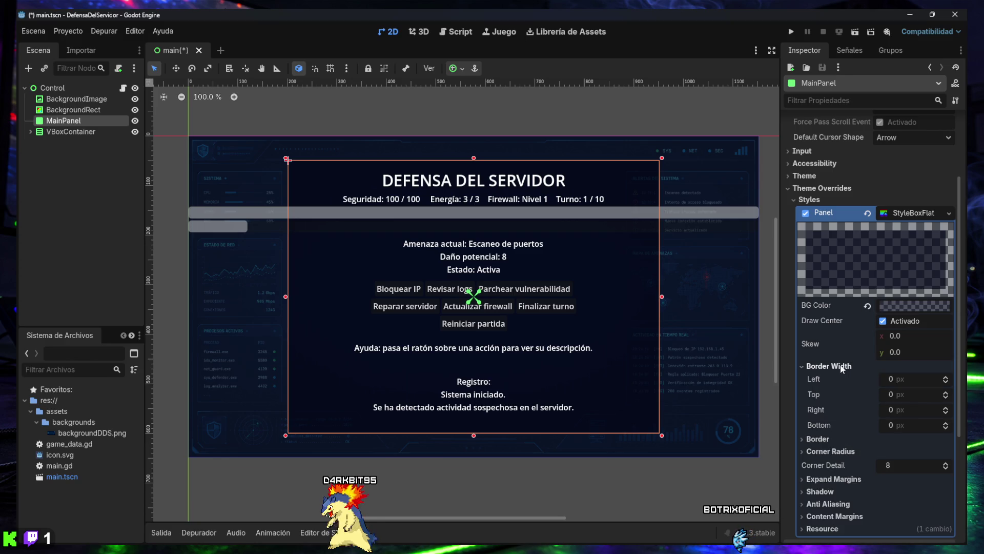
Step: Set MainPanel's border width to 2 px on the left, top, right and bottom sides
{"action": "left_click", "coordinate": [946, 377]}
{"action": "double_click", "coordinate": [945, 377]}
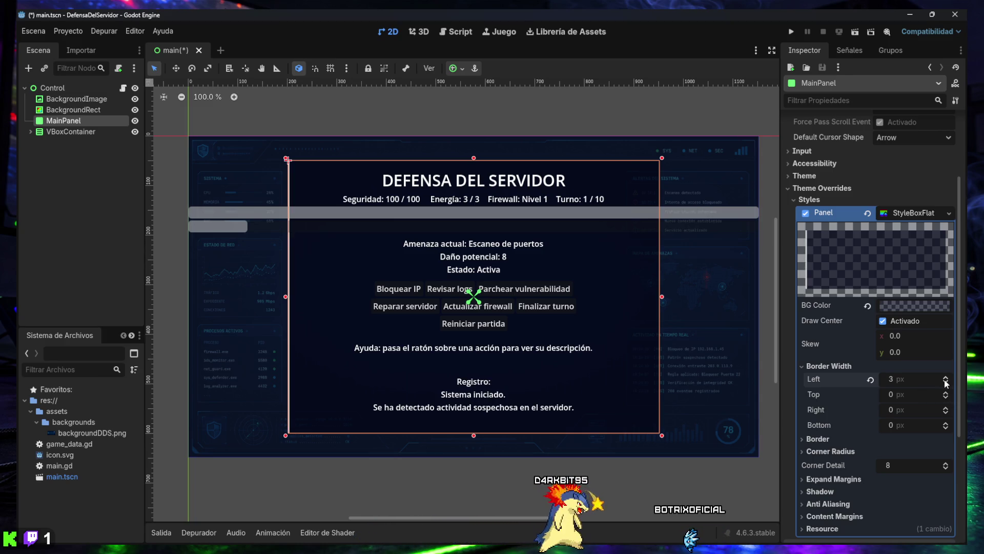
{"action": "double_click", "coordinate": [945, 378]}
{"action": "double_click", "coordinate": [945, 381]}
{"action": "triple_click", "coordinate": [946, 380]}
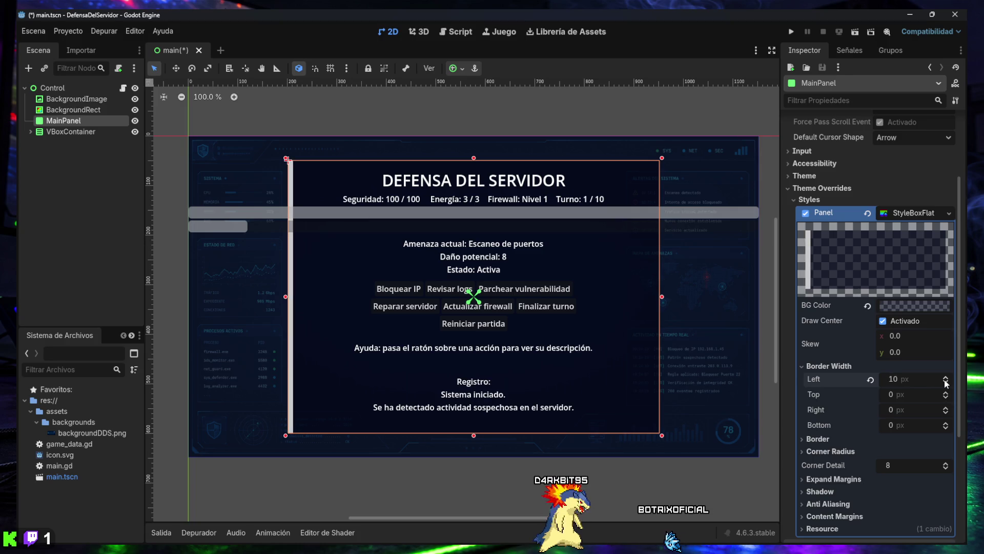
{"action": "double_click", "coordinate": [945, 383]}
{"action": "double_click", "coordinate": [946, 383]}
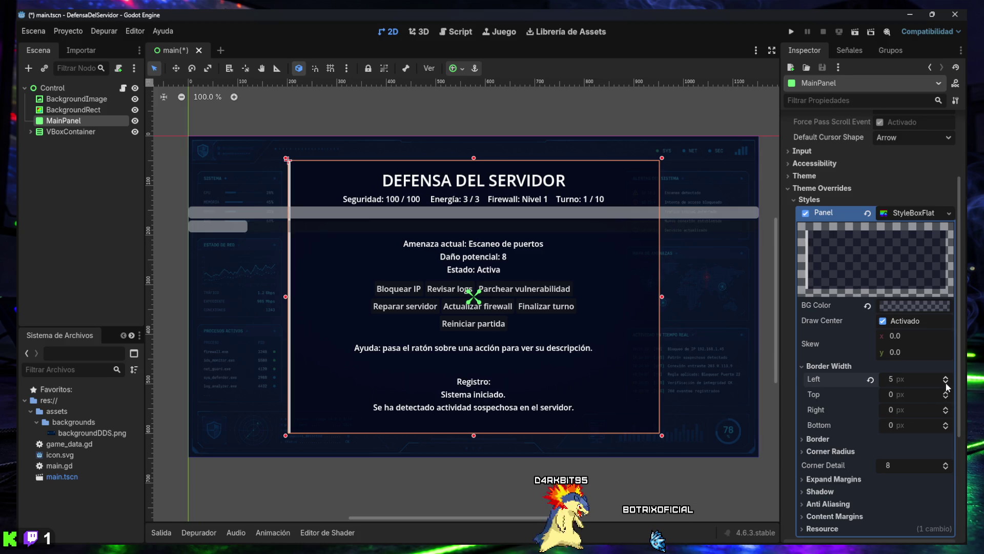
{"action": "double_click", "coordinate": [946, 382]}
{"action": "double_click", "coordinate": [946, 383]}
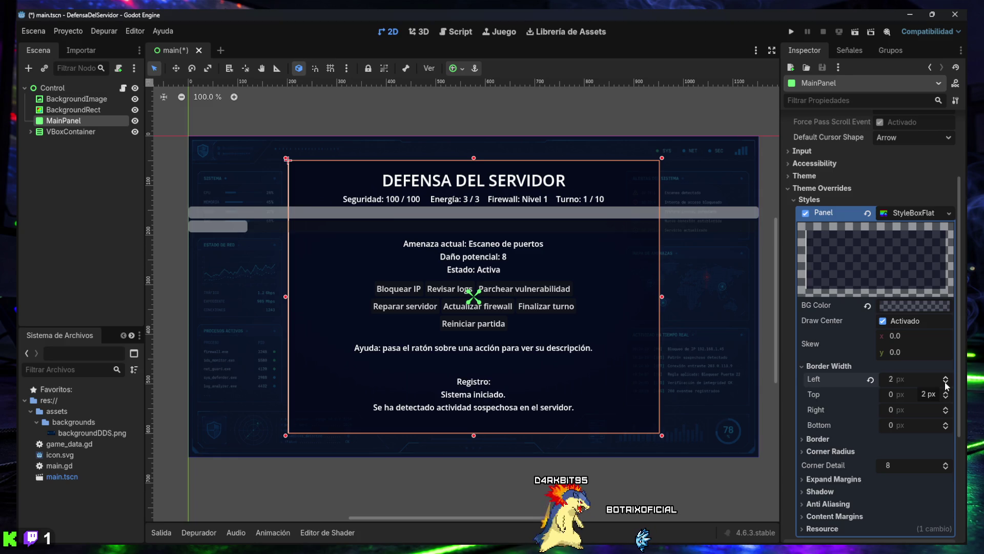
{"action": "left_click", "coordinate": [945, 392]}
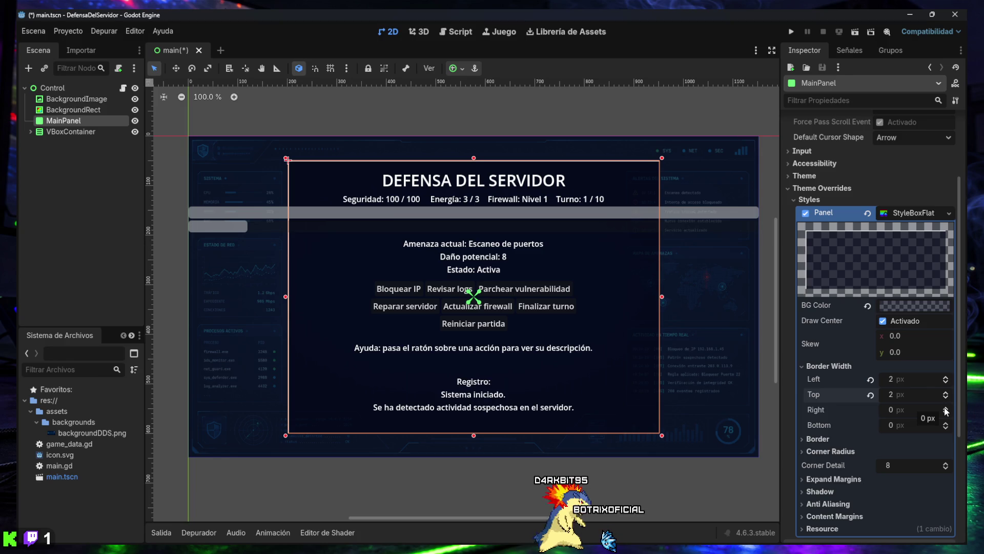
{"action": "double_click", "coordinate": [945, 408]}
{"action": "double_click", "coordinate": [946, 422]}
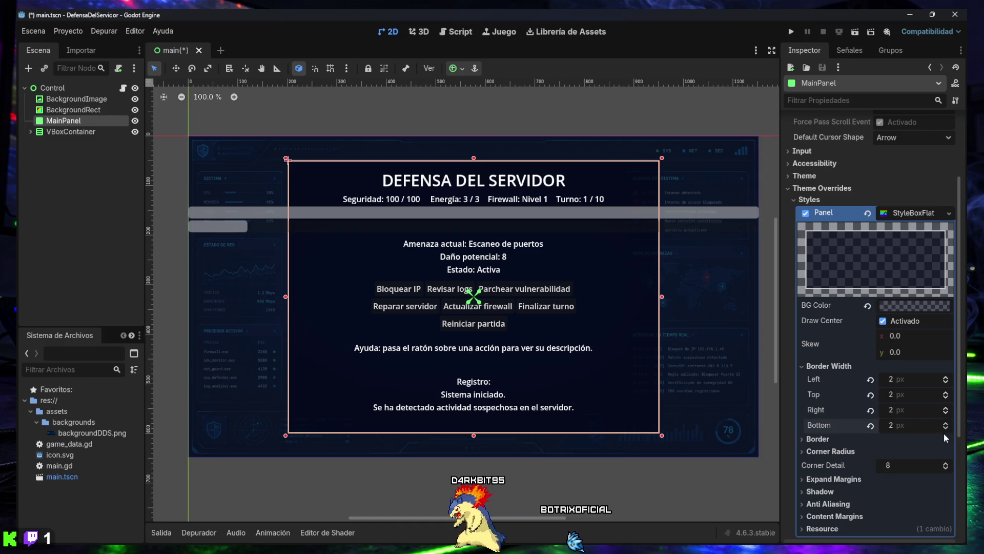
Step: Paste #38bdf8 as MainPanel's border colour and reselect the panel to check the cyan outline
{"action": "left_click", "coordinate": [822, 440]}
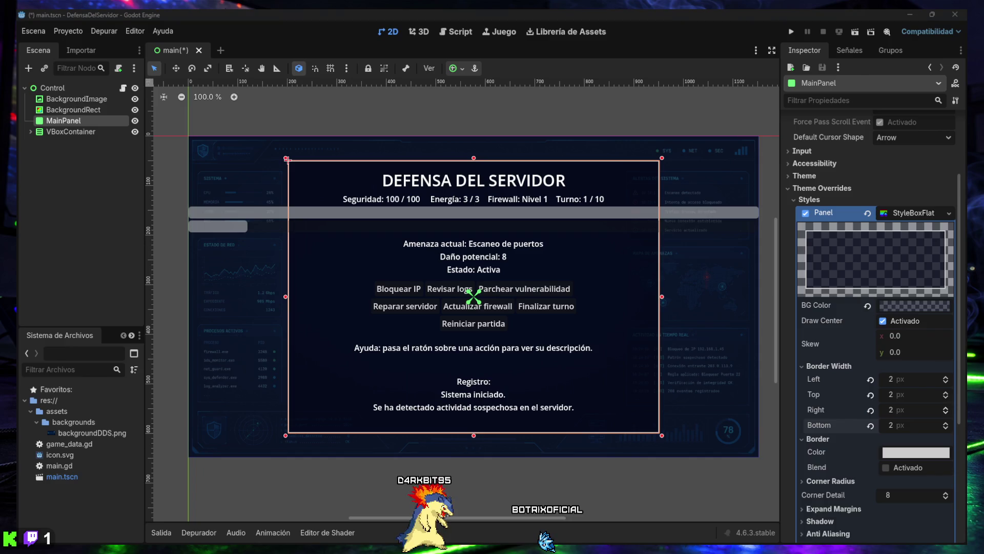
{"action": "left_click", "coordinate": [905, 455]}
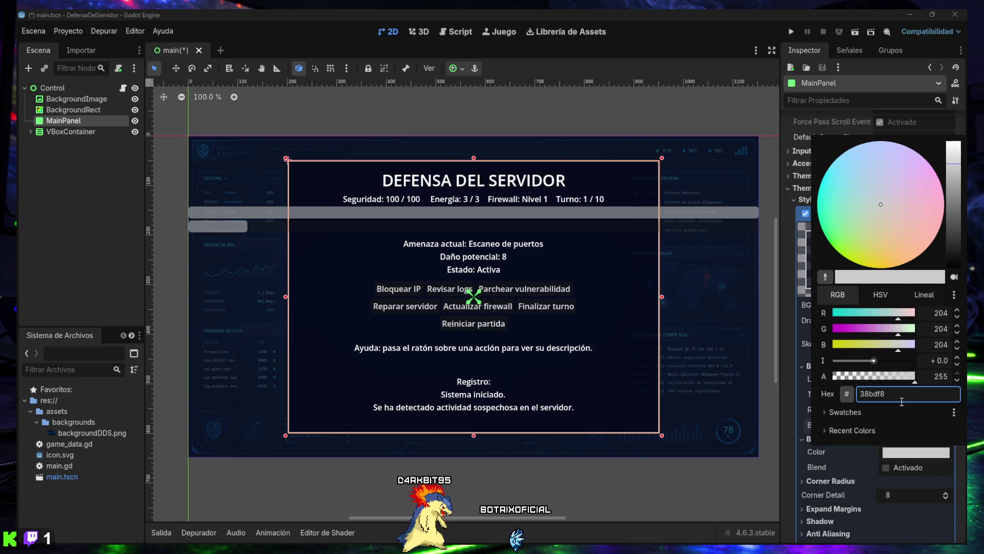
{"action": "key", "text": "ctrl+v"}
{"action": "key", "text": "Return"}
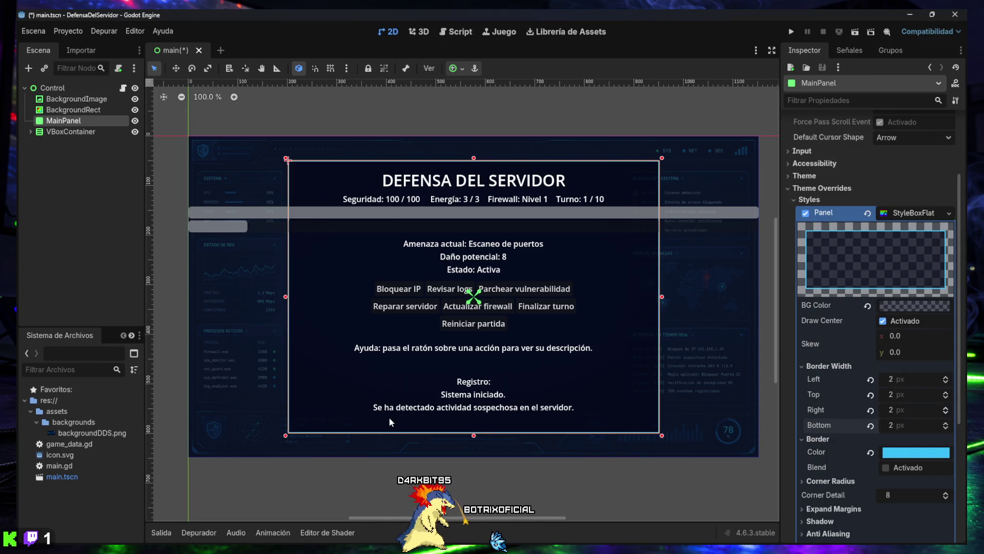
{"action": "left_click", "coordinate": [366, 489]}
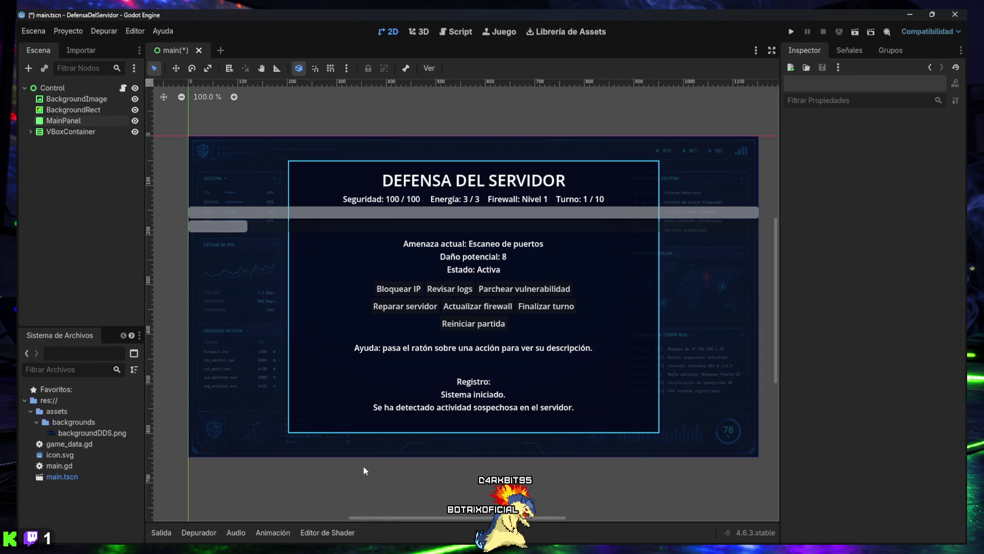
{"action": "left_click", "coordinate": [62, 121]}
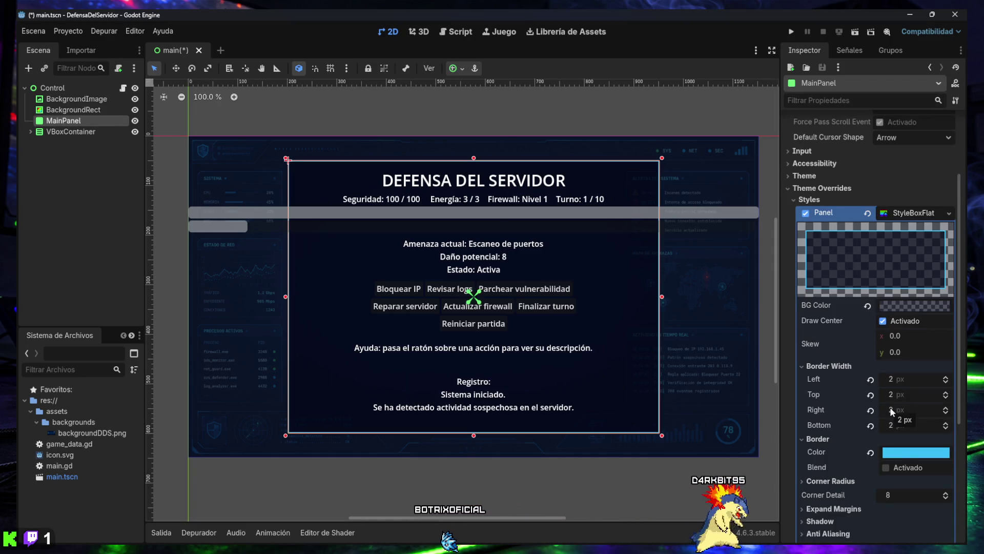
{"action": "scroll", "coordinate": [891, 395], "scroll_direction": "up", "scroll_amount": 2}
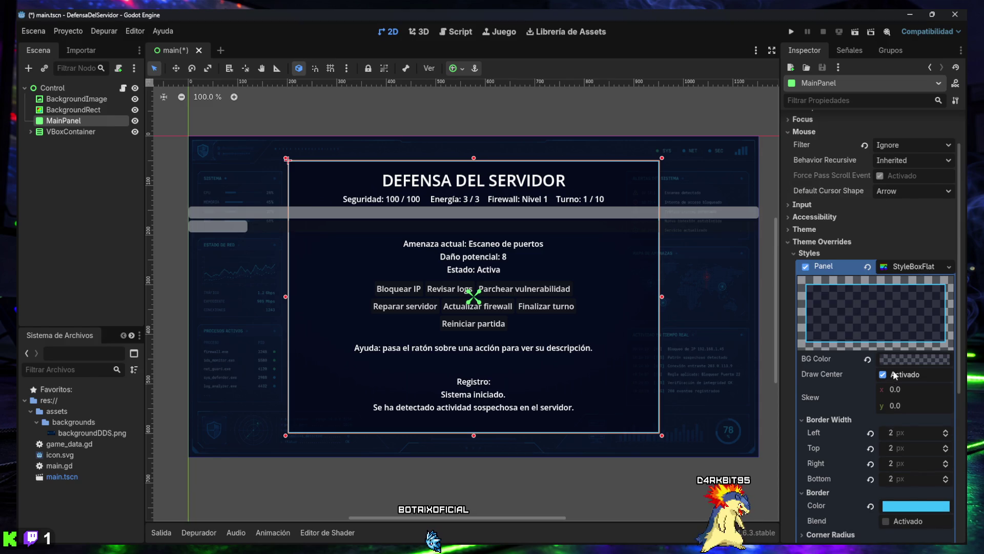
Step: Change MainPanel's border colour to translucent dark navy 020617af and preview it
{"action": "scroll", "coordinate": [896, 365], "scroll_direction": "down", "scroll_amount": 2}
{"action": "left_click", "coordinate": [903, 306]}
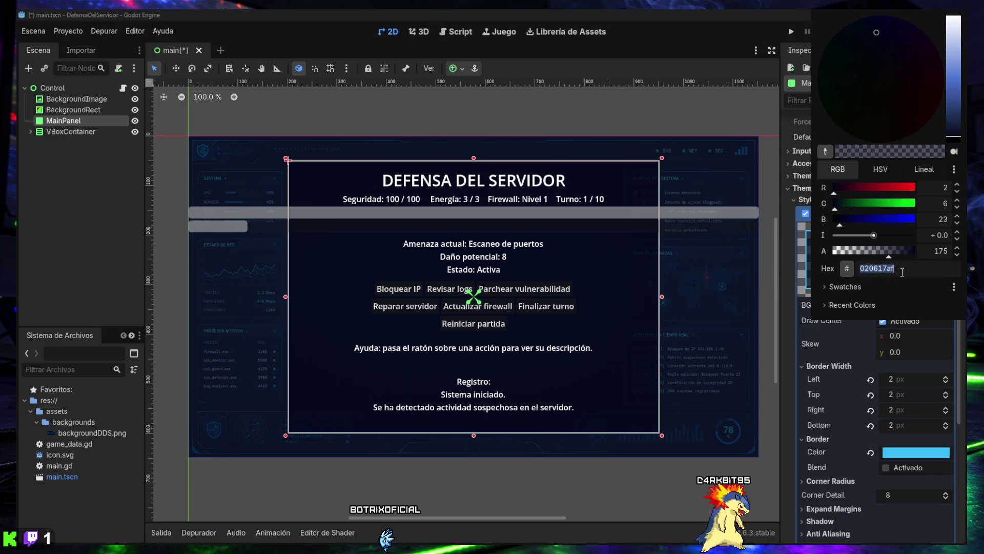
{"action": "left_click", "coordinate": [914, 450]}
{"action": "left_click", "coordinate": [908, 449]}
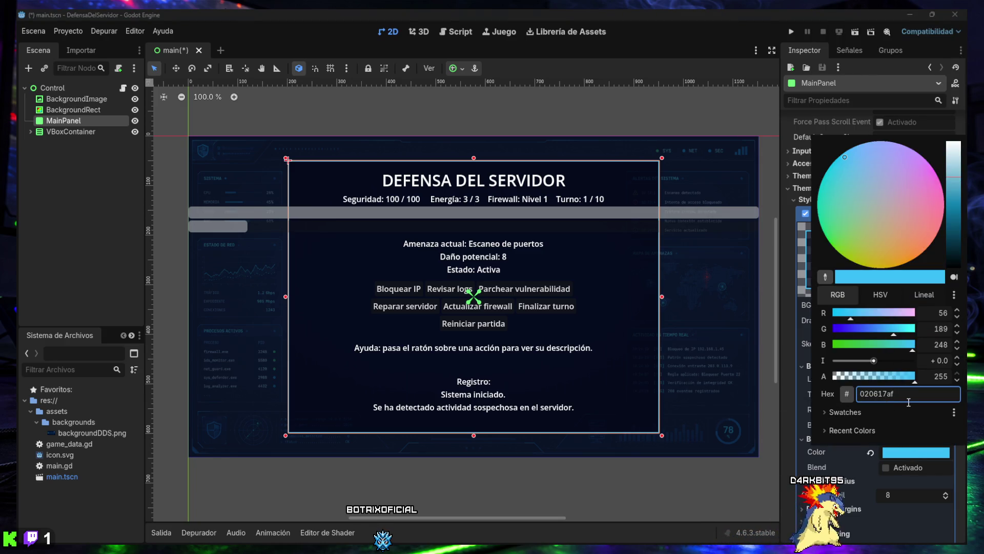
{"action": "key", "text": "Return"}
{"action": "left_click", "coordinate": [651, 465]}
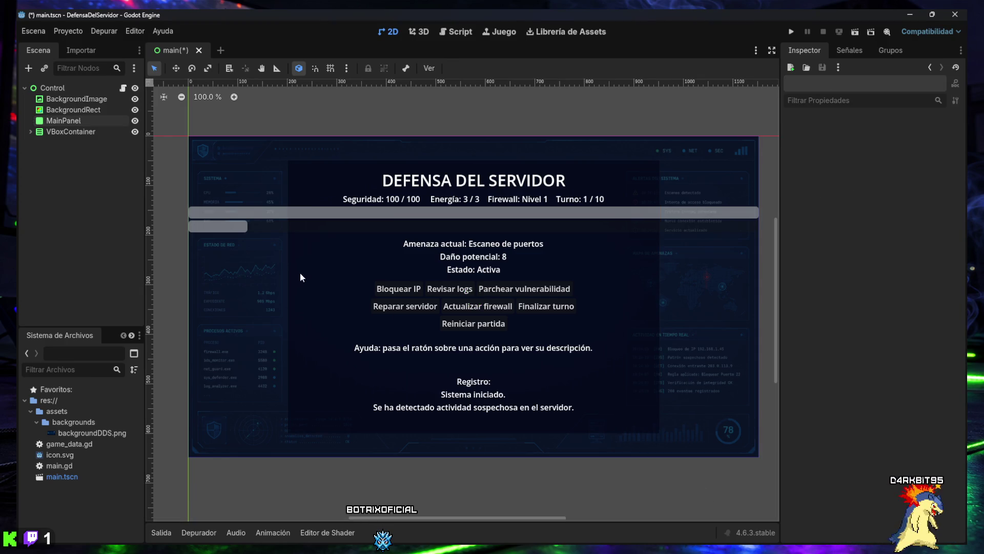
{"action": "left_click", "coordinate": [75, 123]}
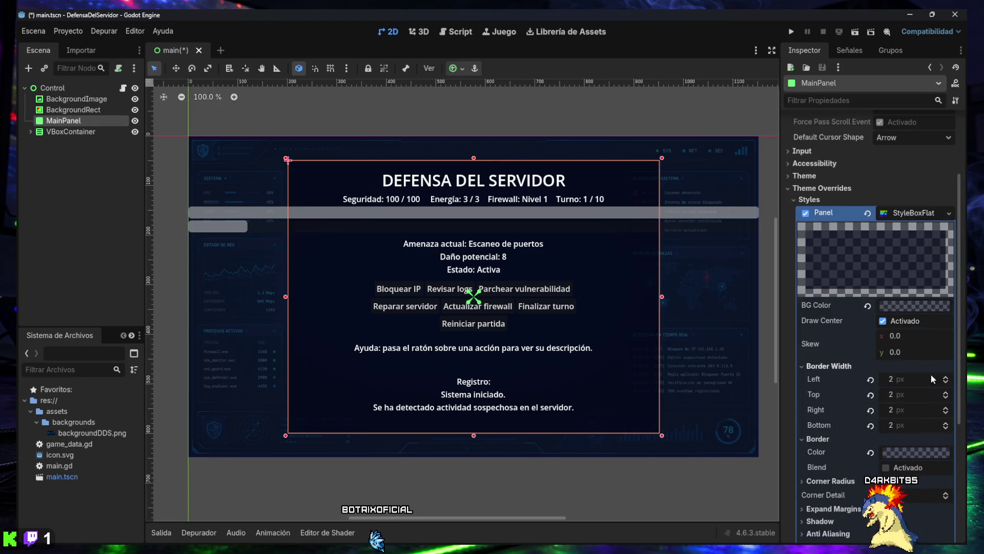
Step: Make the dark navy border colour fully opaque with alpha 255
{"action": "left_click", "coordinate": [914, 451]}
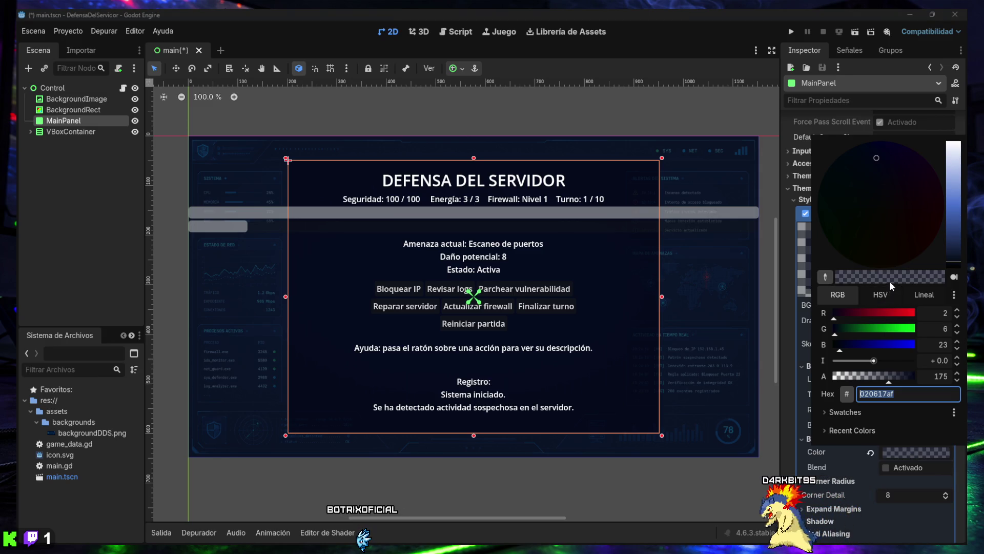
{"action": "left_click_drag", "start_coordinate": [889, 383], "coordinate": [928, 377]}
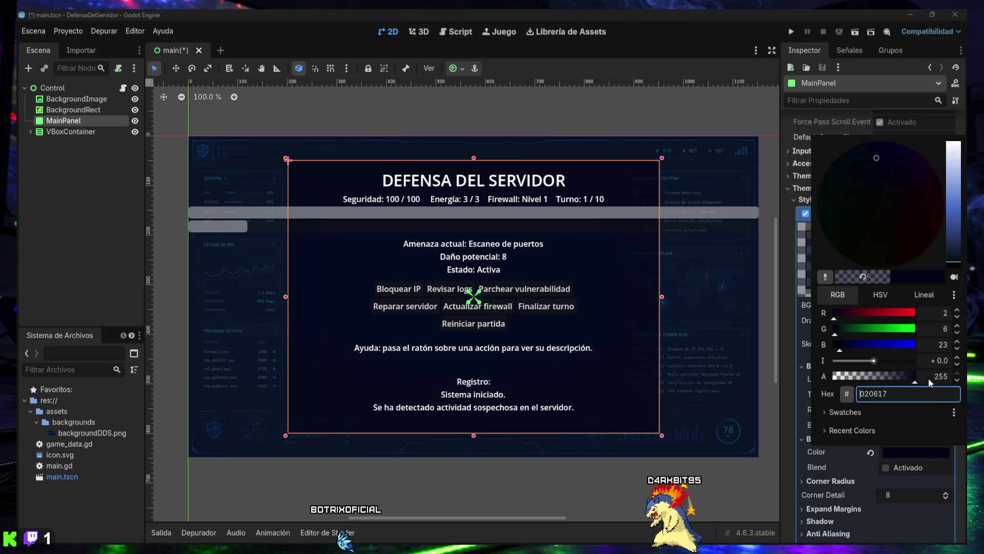
{"action": "left_click", "coordinate": [901, 454]}
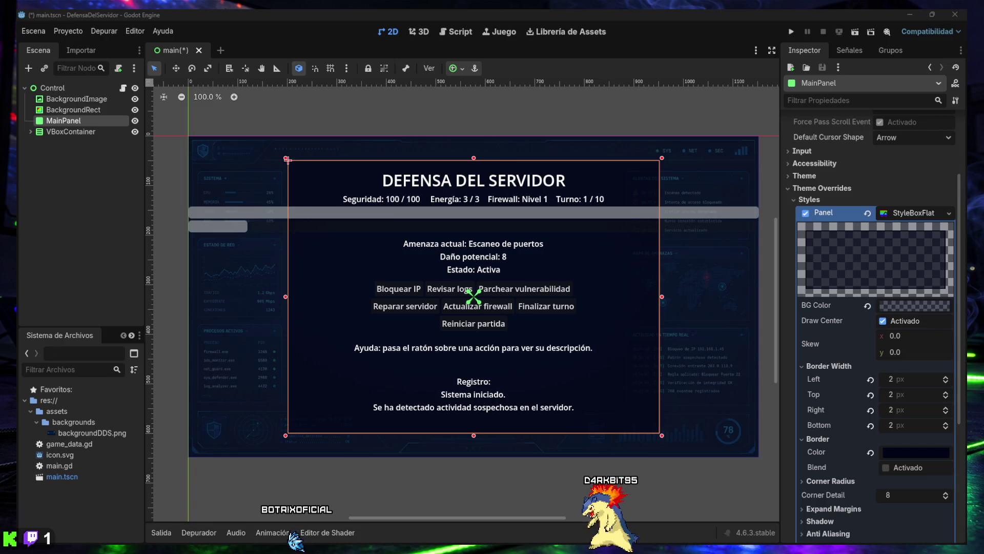
{"action": "scroll", "coordinate": [841, 410], "scroll_direction": "down", "scroll_amount": 2}
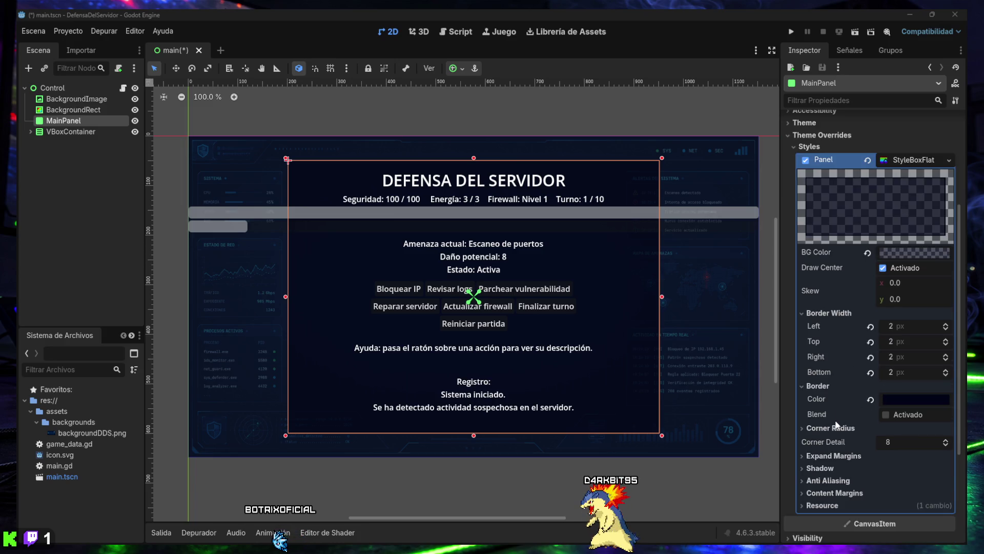
{"action": "left_click", "coordinate": [835, 428]}
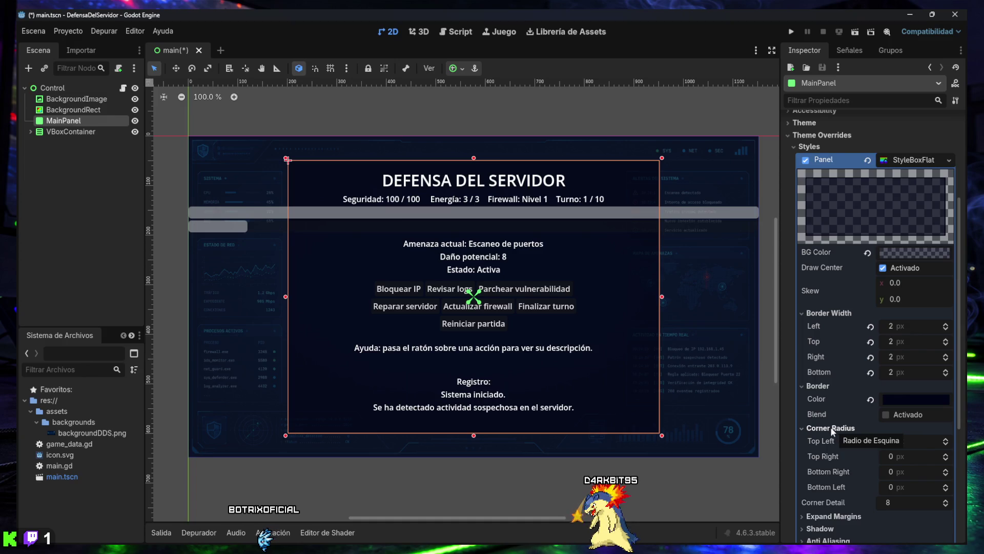
Step: Give MainPanel's four corners a 10 px radius and preview the rounded panel
{"action": "left_click", "coordinate": [945, 440]}
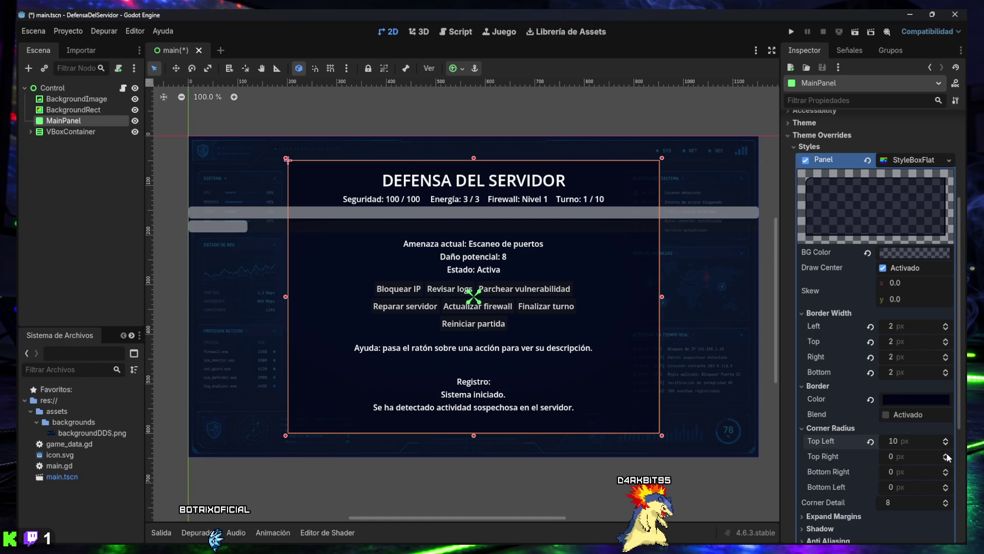
{"action": "left_click", "coordinate": [946, 454]}
{"action": "scroll", "coordinate": [946, 456], "scroll_direction": "up", "scroll_amount": 9}
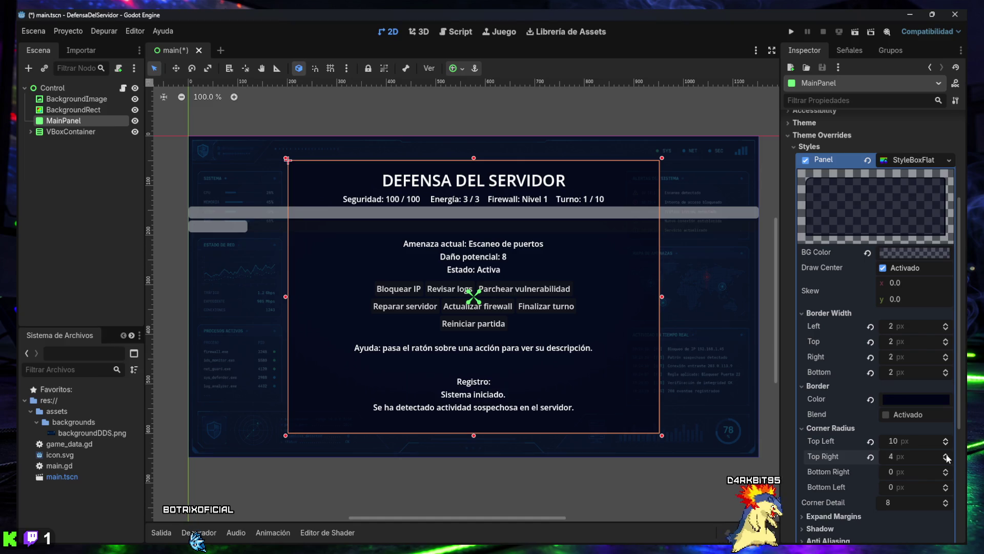
{"action": "scroll", "coordinate": [946, 472], "scroll_direction": "up", "scroll_amount": 6}
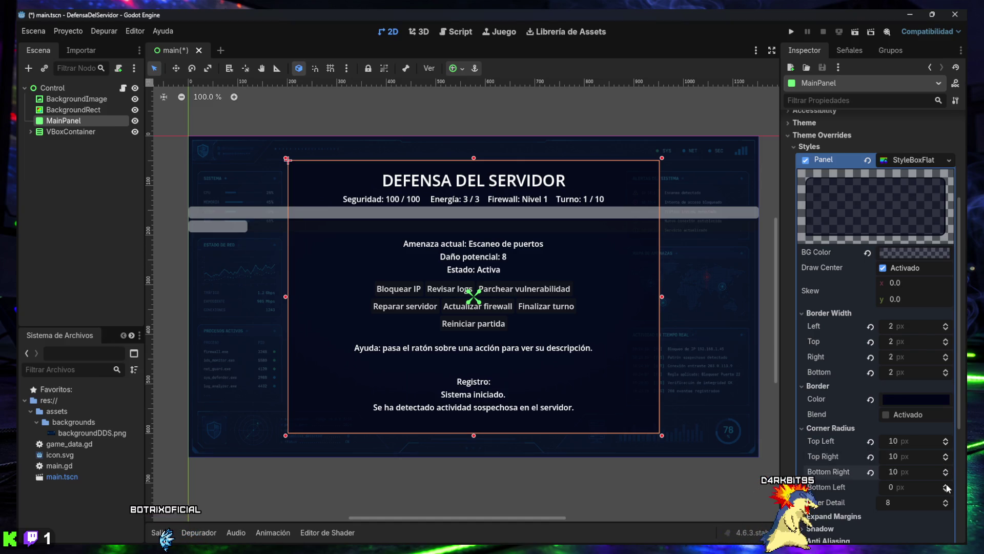
{"action": "scroll", "coordinate": [946, 486], "scroll_direction": "up", "scroll_amount": 3}
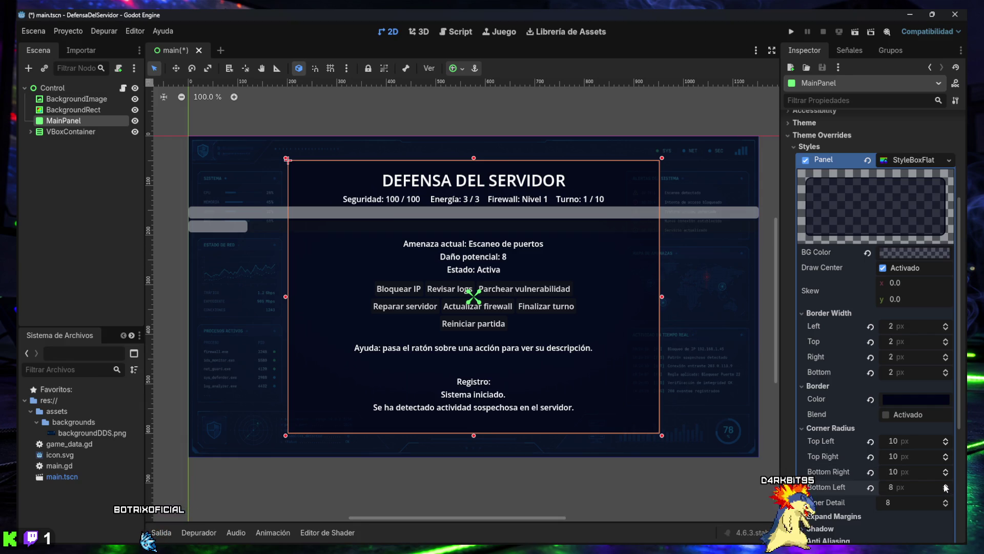
{"action": "scroll", "coordinate": [946, 487], "scroll_direction": "up", "scroll_amount": 2}
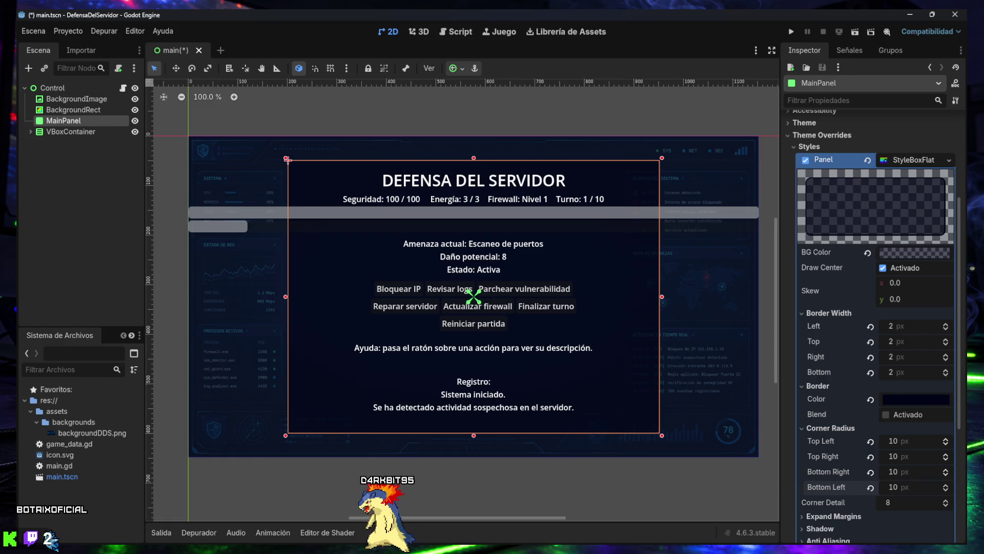
{"action": "left_click", "coordinate": [634, 485]}
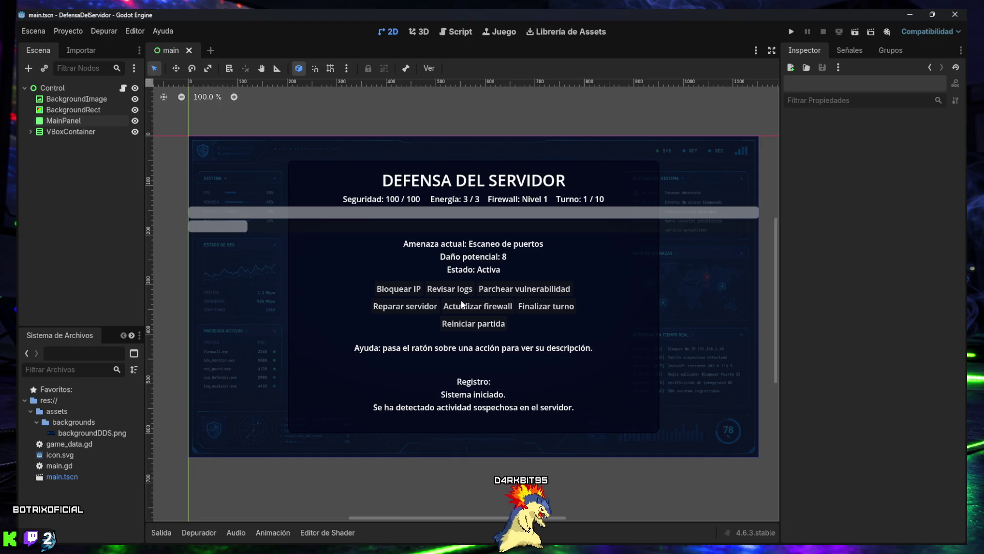
Step: Launch the game and play the first two turns blocking the IP and reviewing logs
{"action": "left_click", "coordinate": [791, 32]}
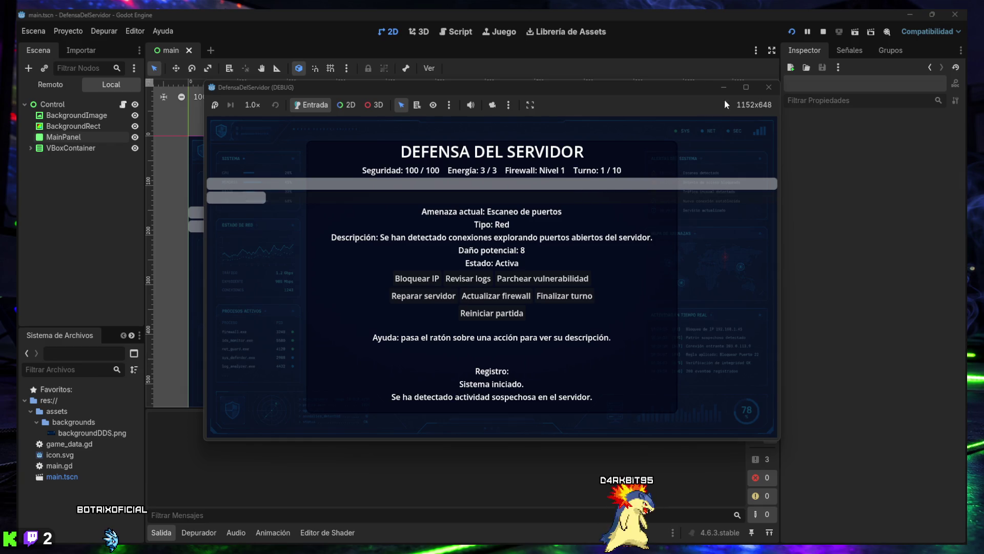
{"action": "left_click", "coordinate": [745, 87]}
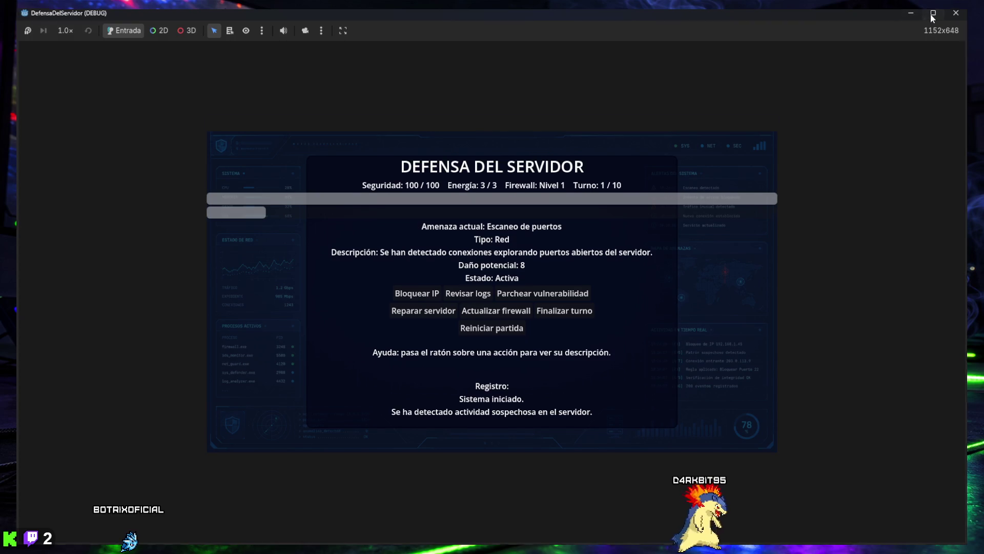
{"action": "left_click", "coordinate": [931, 14]}
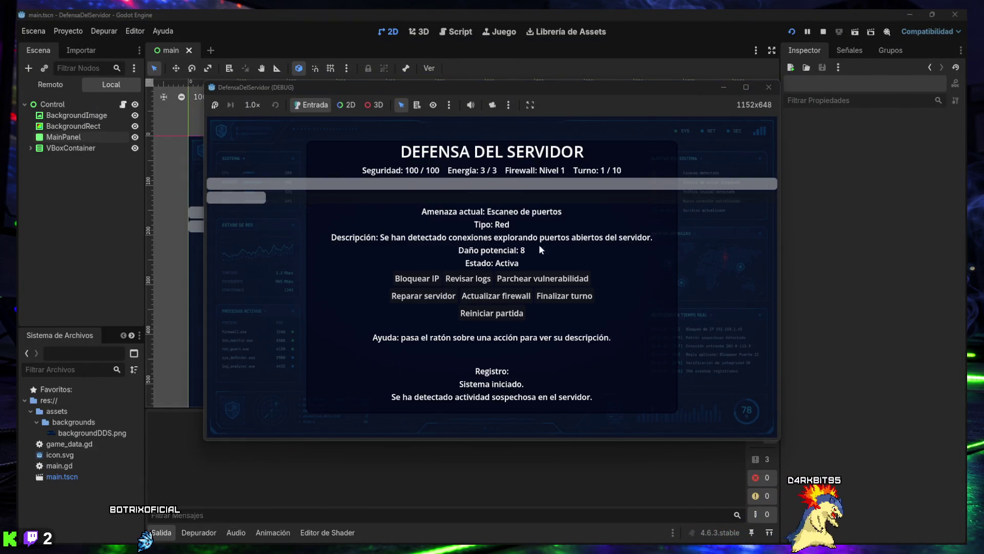
{"action": "left_click", "coordinate": [420, 281]}
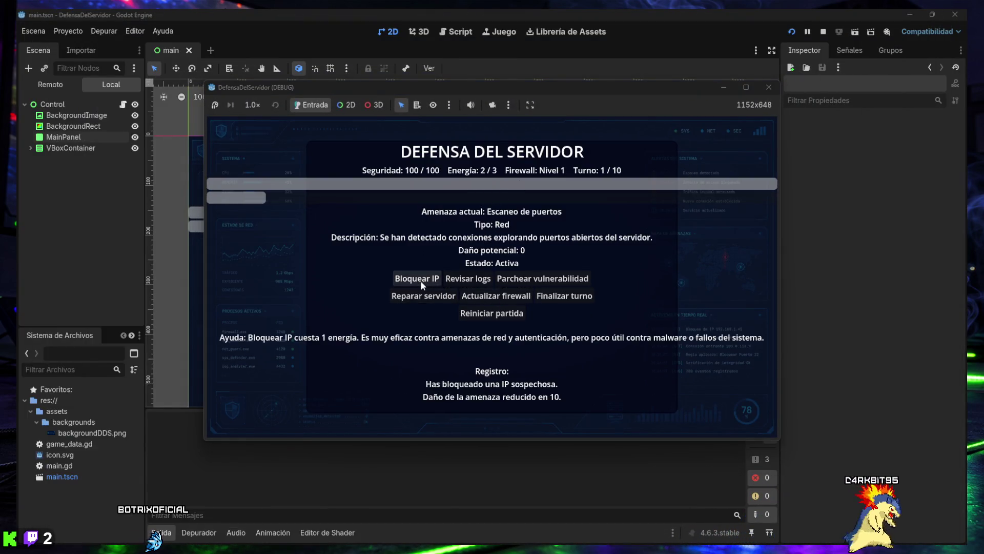
{"action": "left_click", "coordinate": [540, 297]}
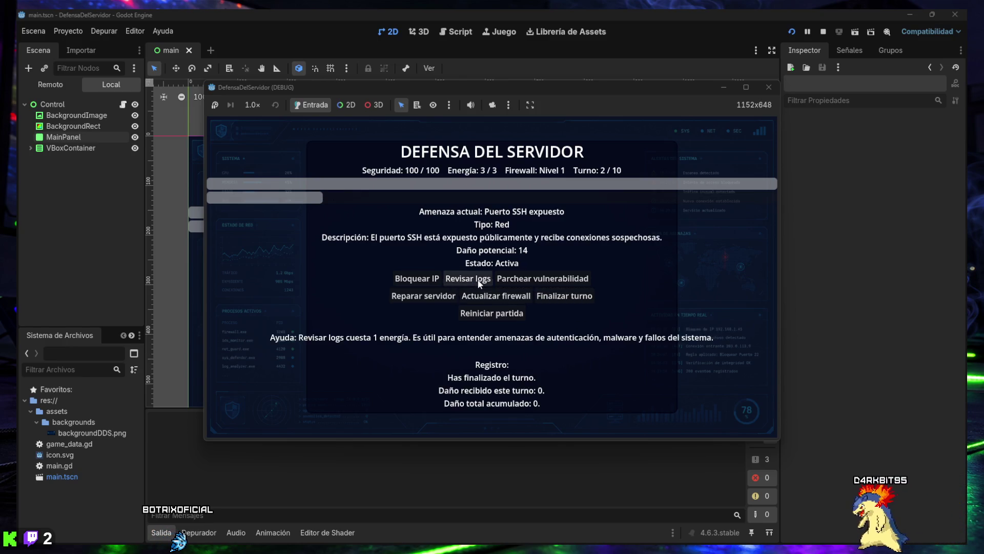
{"action": "left_click", "coordinate": [450, 280]}
{"action": "left_click", "coordinate": [411, 278]}
{"action": "left_click", "coordinate": [564, 296]}
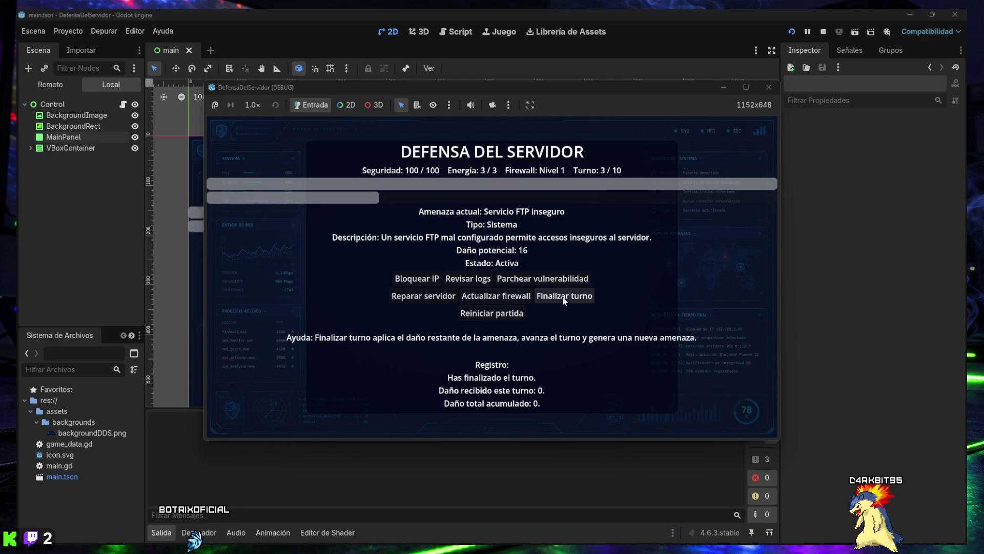
Step: Counter the FTP threat, upgrade the firewall to level 2 and repair the server through turn 5
{"action": "left_click", "coordinate": [432, 282]}
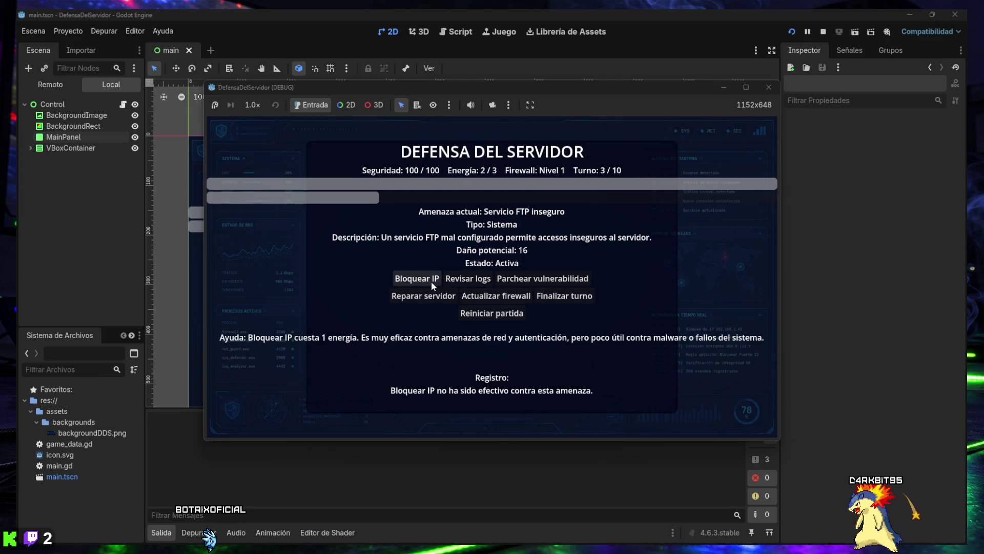
{"action": "left_click", "coordinate": [460, 280]}
{"action": "double_click", "coordinate": [460, 280]}
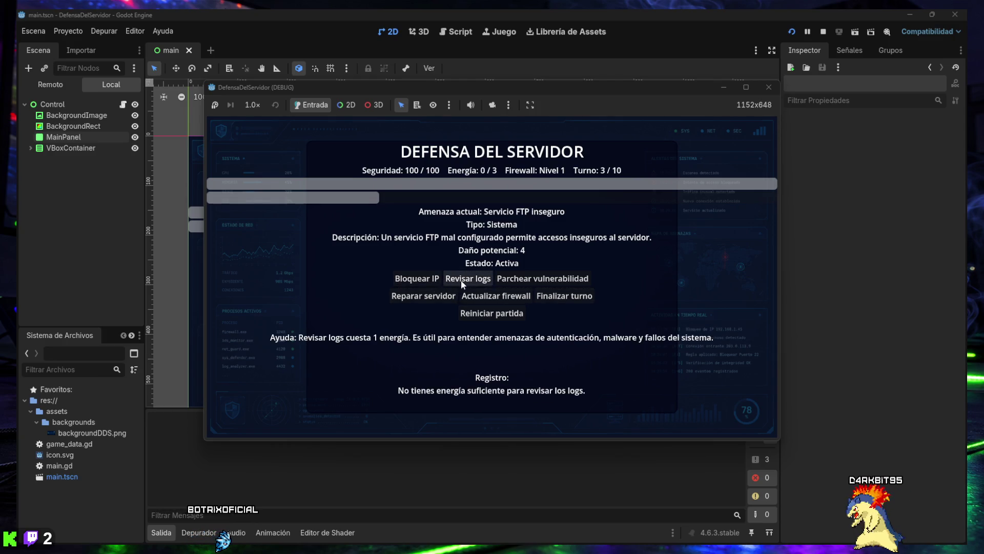
{"action": "left_click", "coordinate": [564, 296]}
{"action": "left_click", "coordinate": [487, 298]}
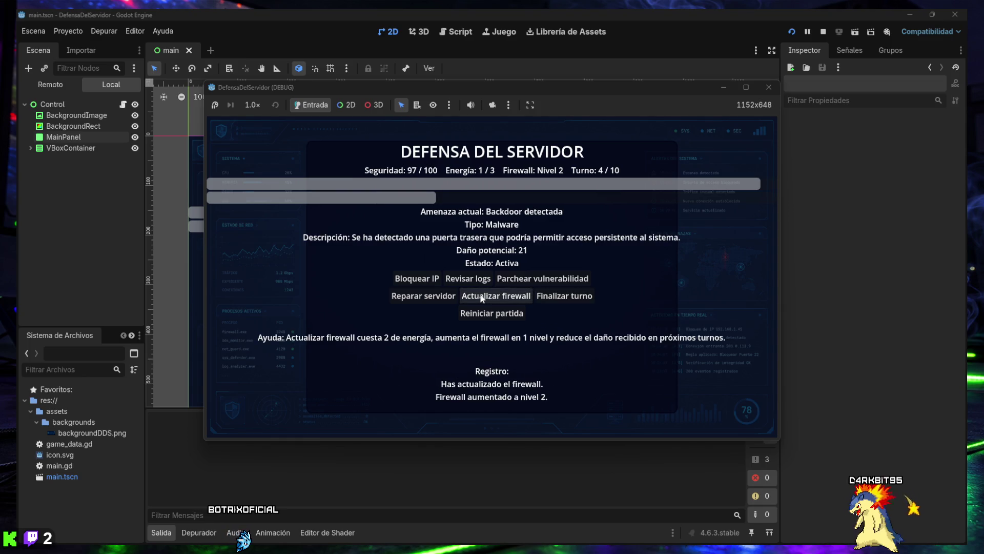
{"action": "left_click", "coordinate": [563, 296]}
{"action": "left_click", "coordinate": [431, 302]}
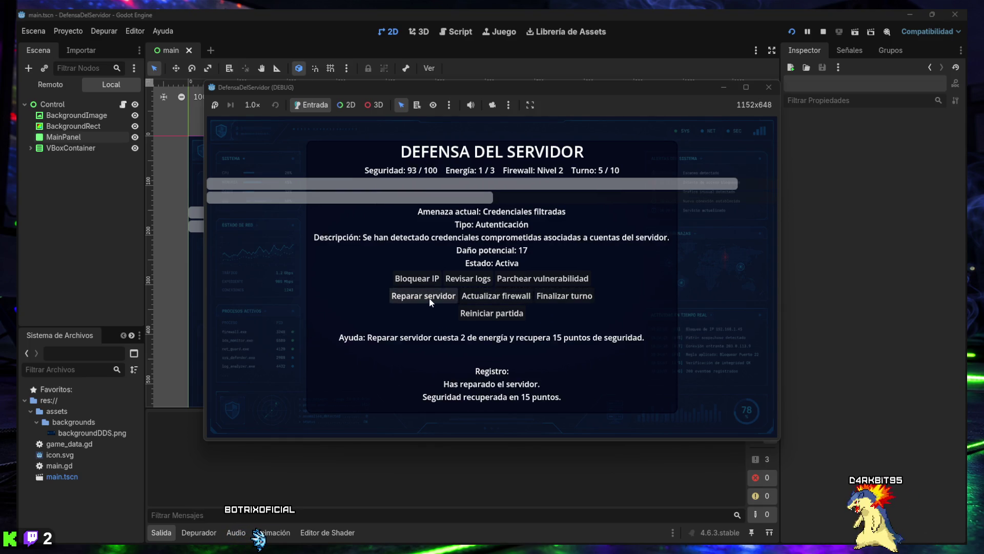
{"action": "left_click", "coordinate": [533, 279]}
{"action": "left_click", "coordinate": [562, 293]}
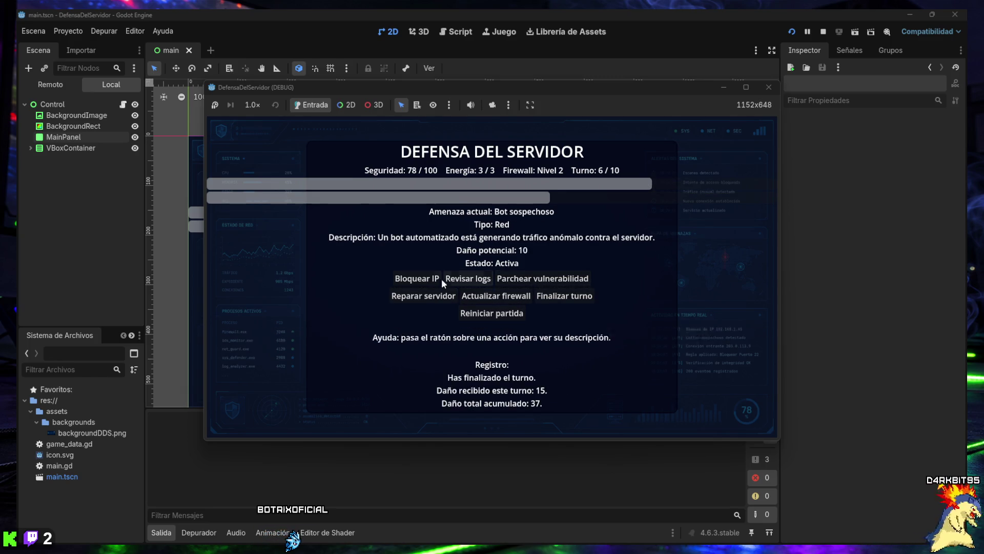
Step: Block the bot's IP, end turns to a turn-10 VICTORIA AJUSTADA, restart and close the game
{"action": "left_click", "coordinate": [433, 279]}
{"action": "left_click", "coordinate": [565, 297]}
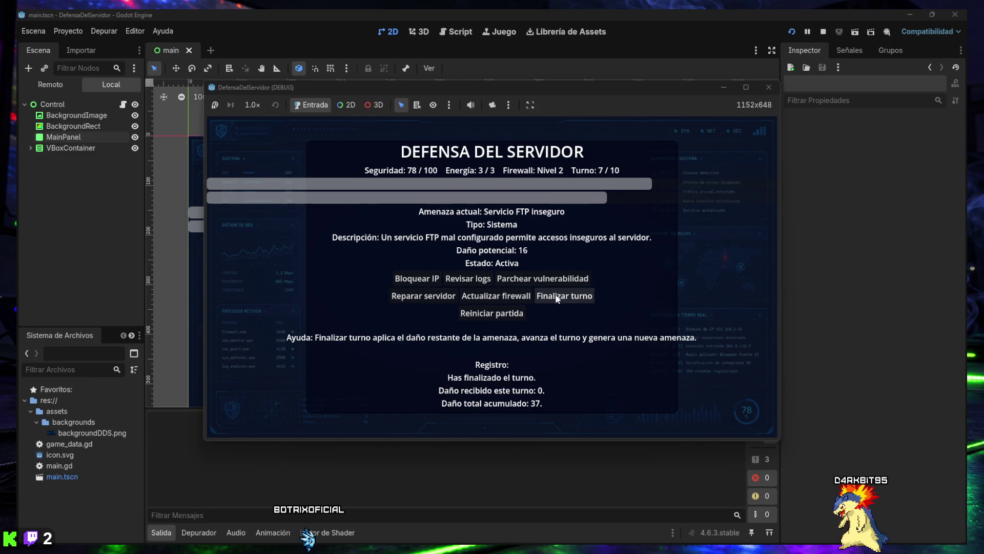
{"action": "left_click", "coordinate": [557, 296]}
{"action": "left_click", "coordinate": [557, 296]}
{"action": "left_click", "coordinate": [558, 296]}
{"action": "left_click", "coordinate": [557, 296]}
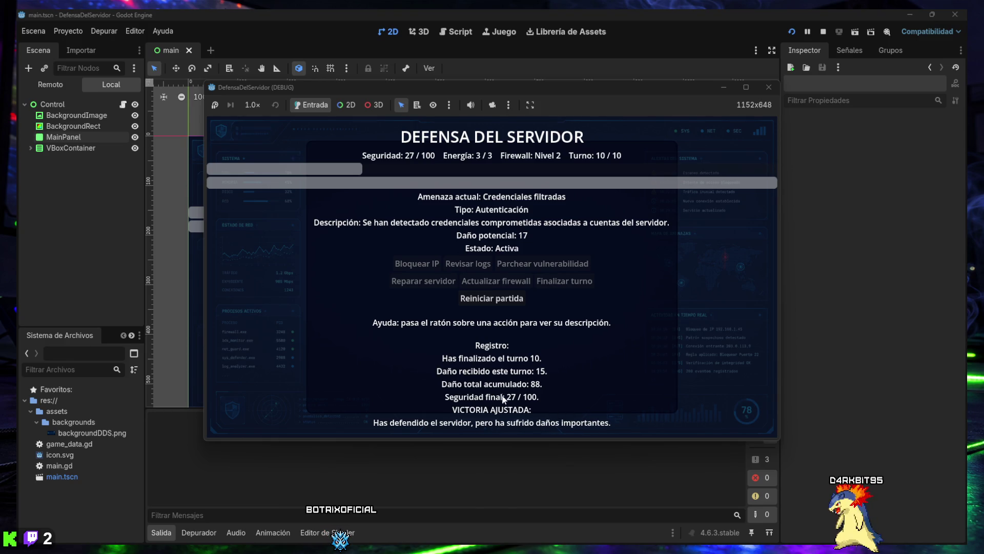
{"action": "left_click", "coordinate": [485, 298]}
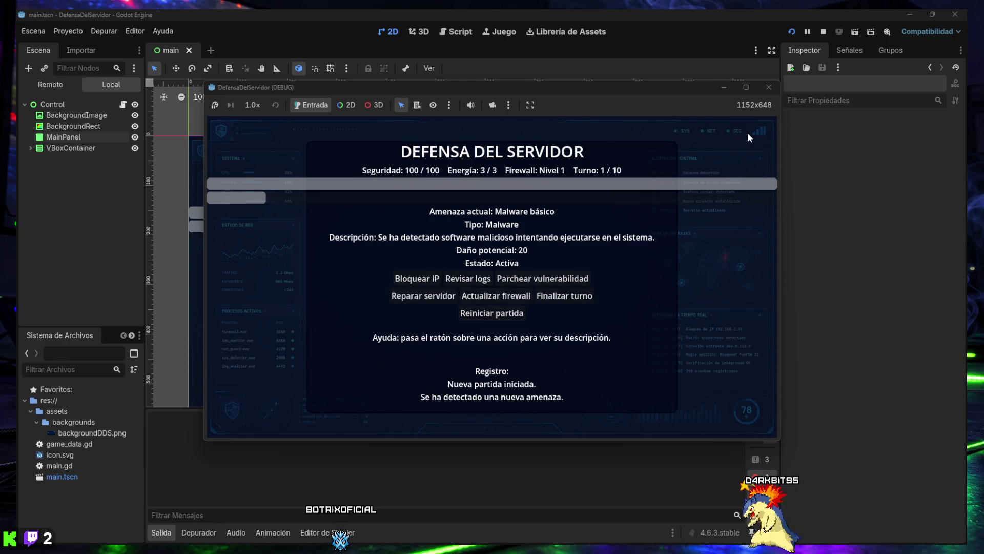
{"action": "left_click", "coordinate": [767, 89]}
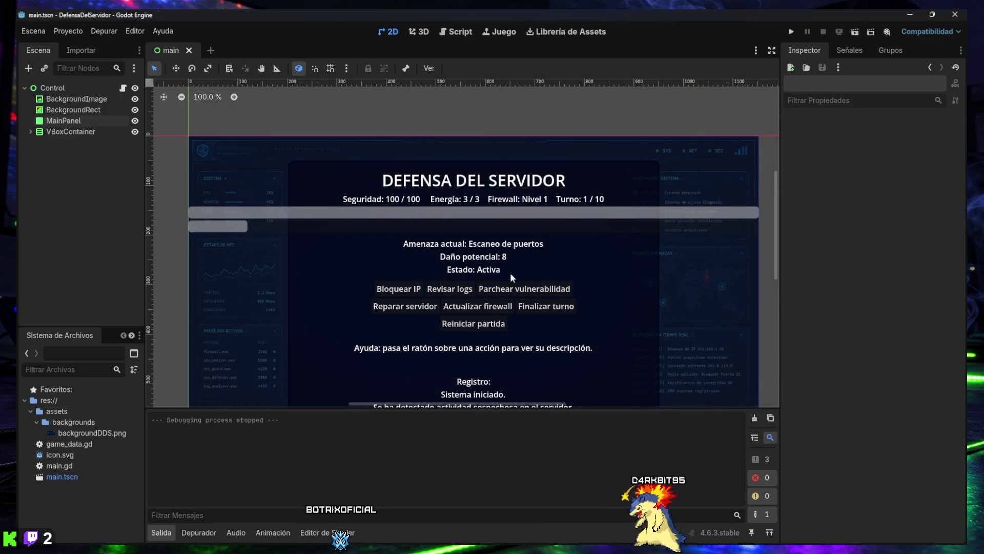
Step: Expand VBoxContainer, ActionsContainer, ActionRow1 and ActionRow2, and widen the Scene dock
{"action": "scroll", "coordinate": [511, 277], "scroll_direction": "down", "scroll_amount": 1}
{"action": "left_click", "coordinate": [161, 532]}
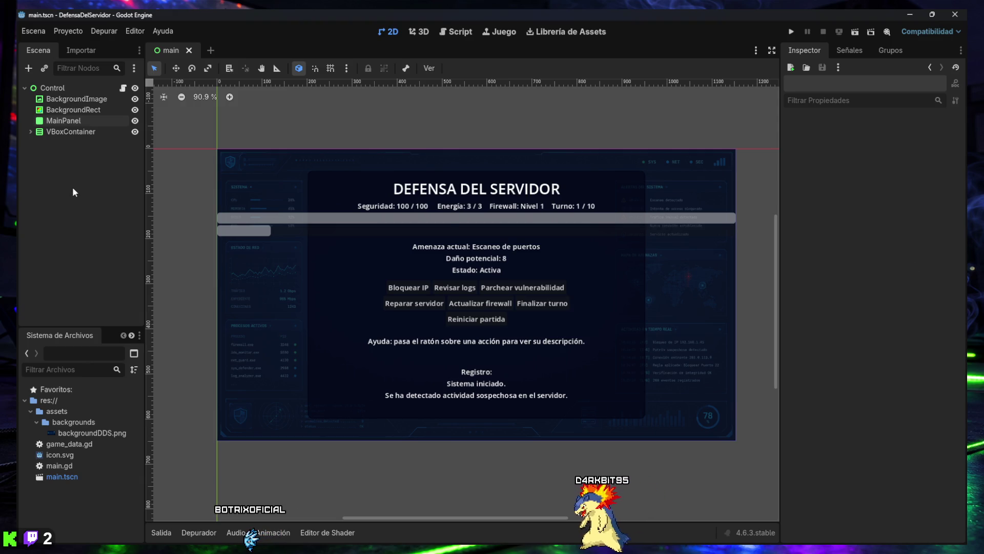
{"action": "left_click", "coordinate": [29, 131]}
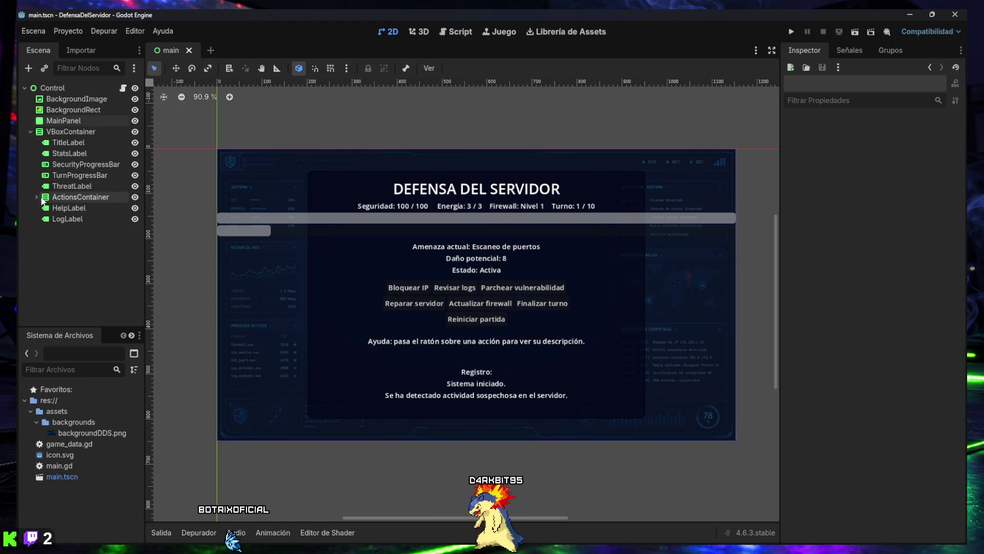
{"action": "left_click", "coordinate": [37, 198]}
{"action": "left_click", "coordinate": [40, 208]}
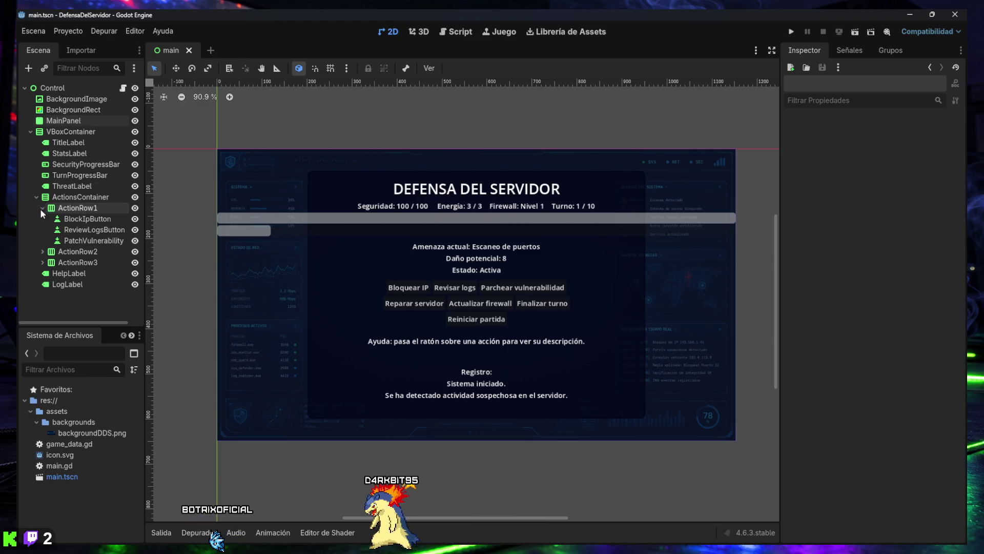
{"action": "left_click", "coordinate": [43, 251]}
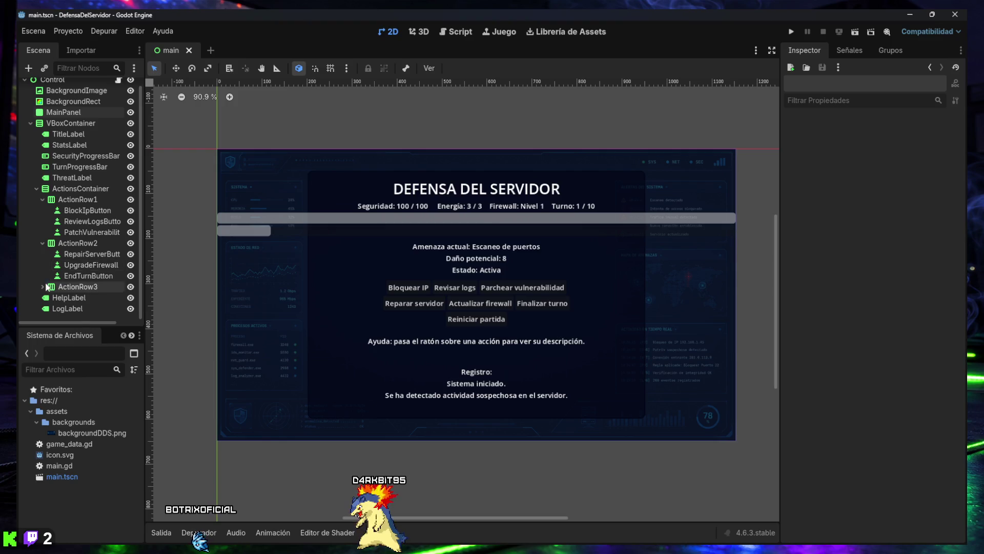
{"action": "left_click_drag", "start_coordinate": [63, 329], "coordinate": [74, 383]}
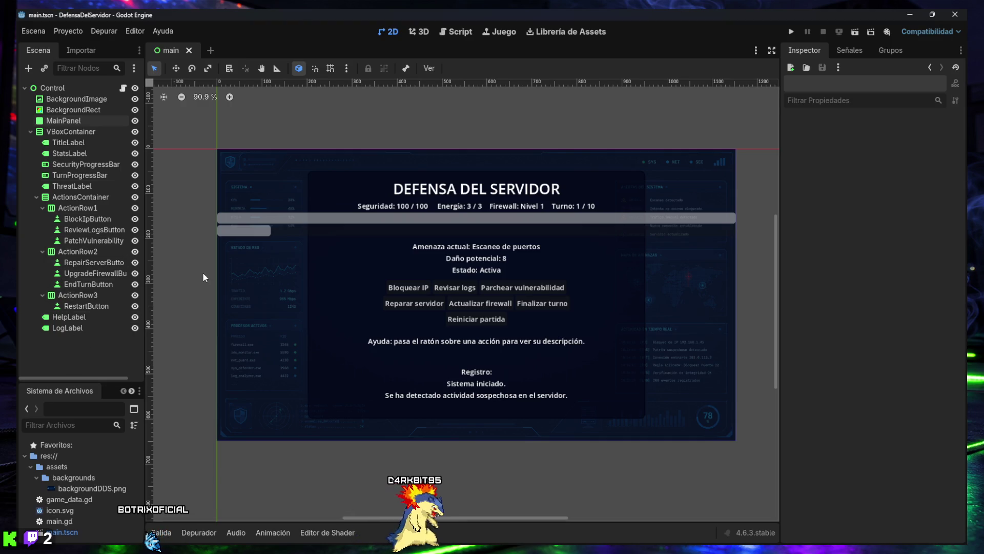
{"action": "left_click_drag", "start_coordinate": [145, 296], "coordinate": [167, 297]}
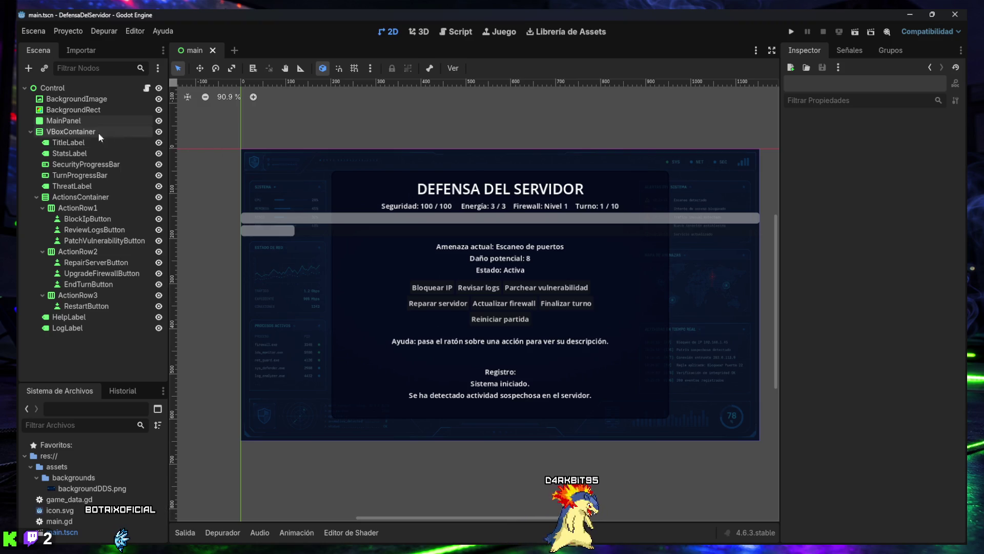
Step: Inspect MainPanel, SecurityProgressBar and TurnProgressBar, ending on SecurityProgressBar's properties
{"action": "left_click", "coordinate": [63, 121]}
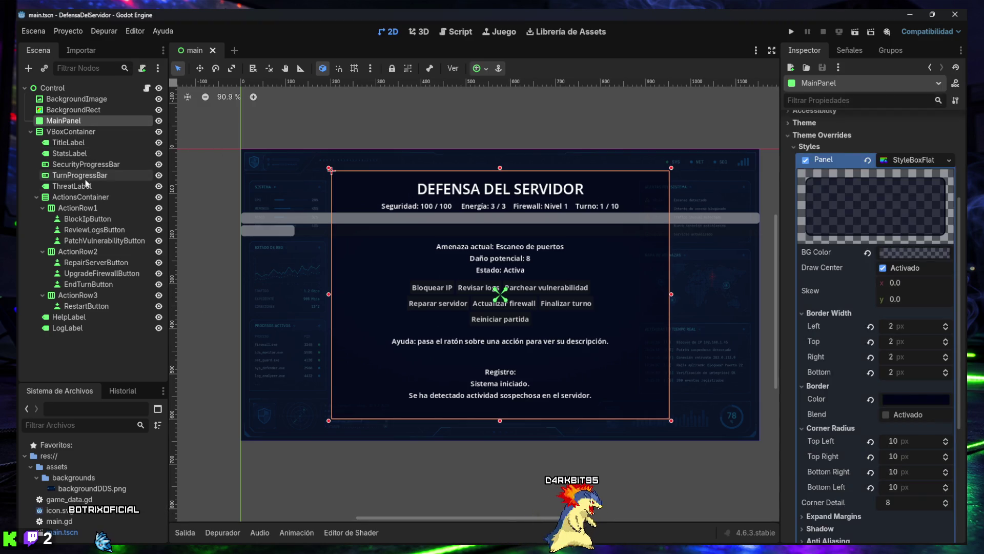
{"action": "left_click", "coordinate": [77, 164]}
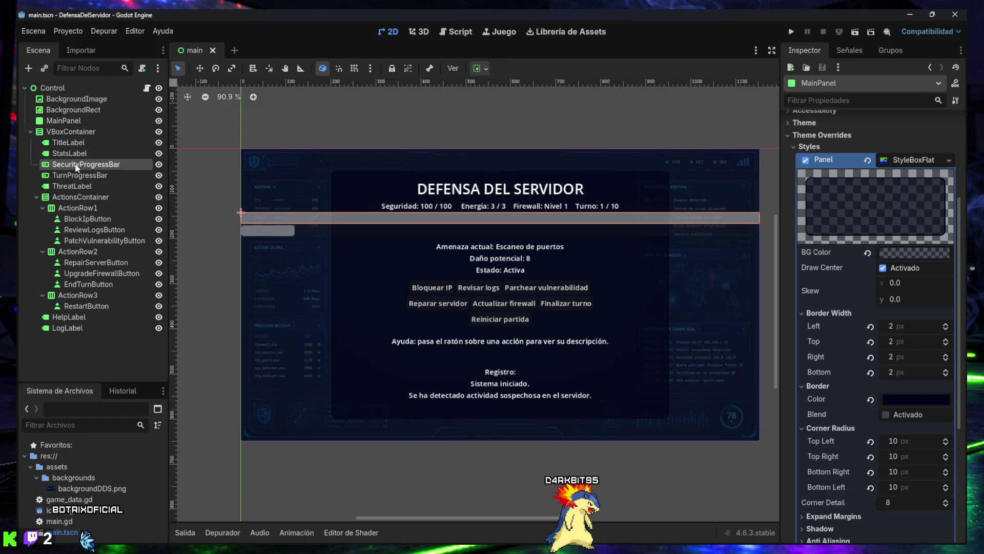
{"action": "left_click", "coordinate": [73, 177]}
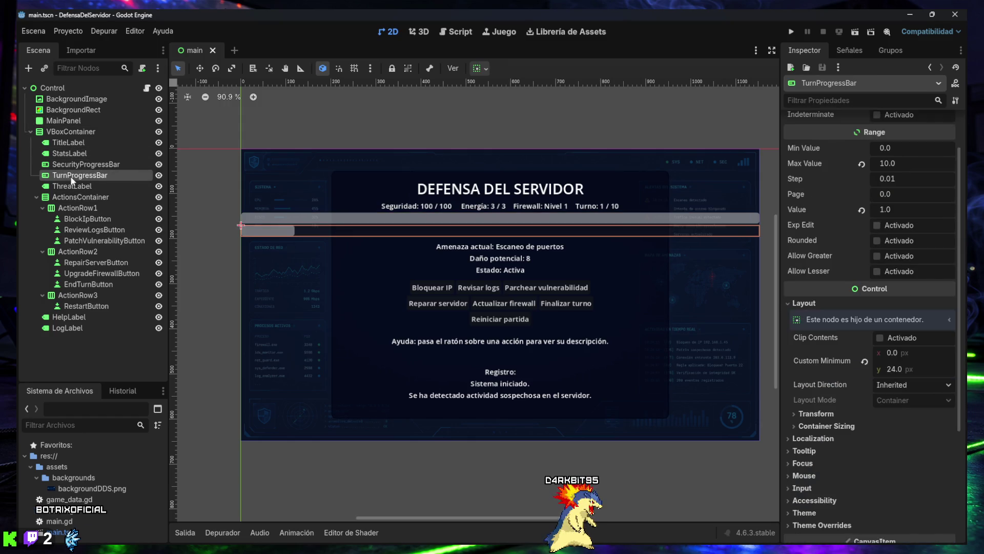
{"action": "left_click", "coordinate": [71, 165]}
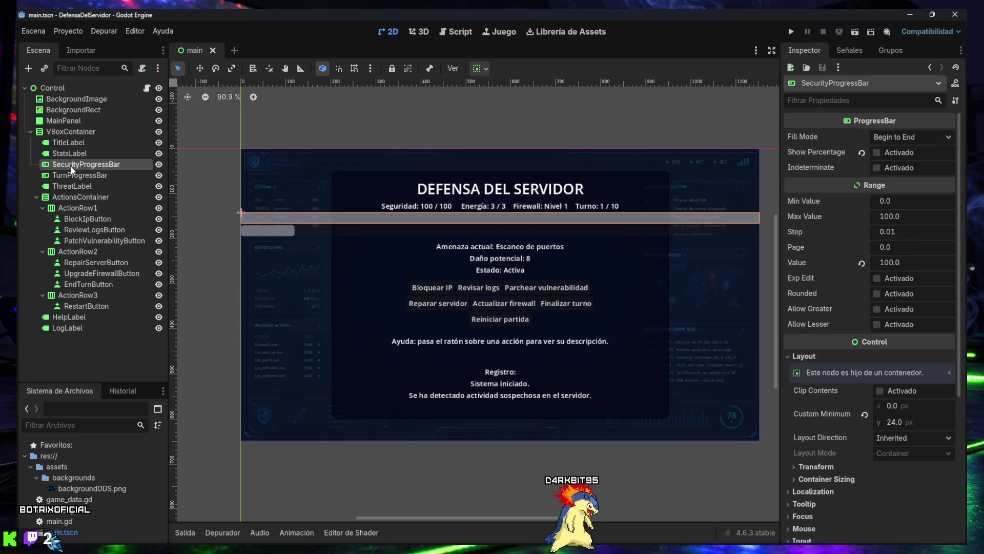
{"action": "key", "text": "super+shift+s"}
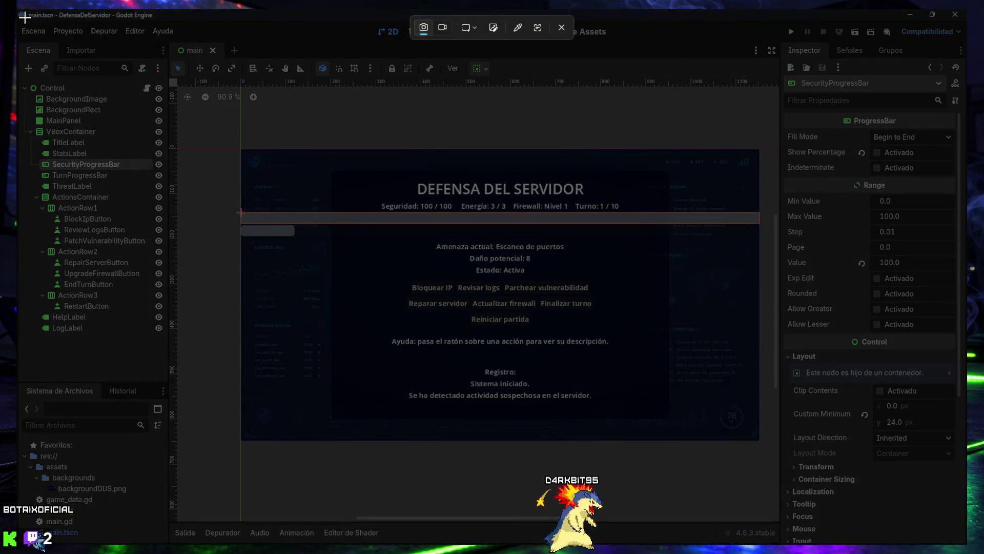
{"action": "mouse_move", "coordinate": [17, 9]}
{"action": "left_mouse_down"}
{"action": "mouse_move", "coordinate": [557, 343]}
{"action": "mouse_move", "coordinate": [925, 506]}
{"action": "mouse_move", "coordinate": [966, 546]}
{"action": "left_mouse_up"}
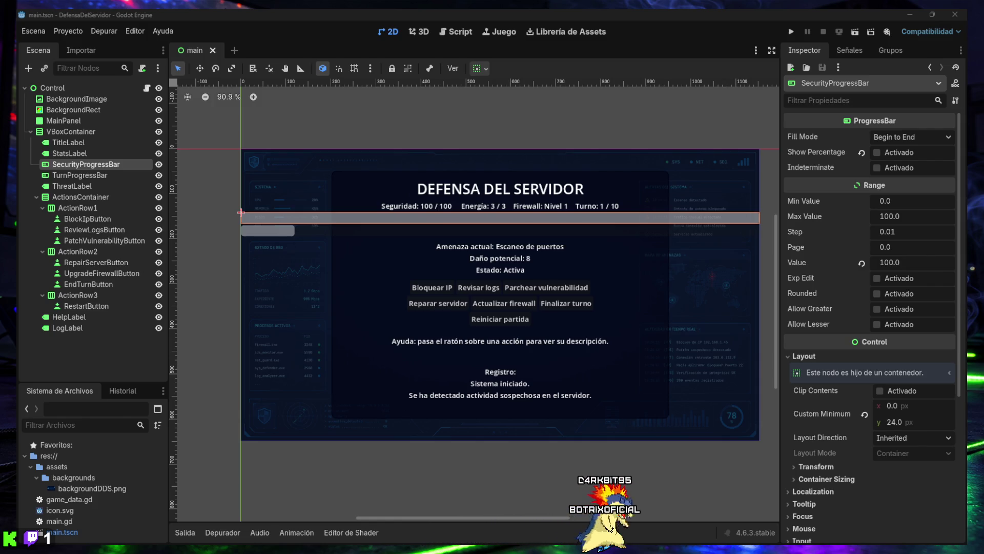
Step: Check the Discord window, then collapse ActionRow3, ActionRow2 and ActionRow1 in the Scene dock
{"action": "mouse_move", "coordinate": [822, 544]}
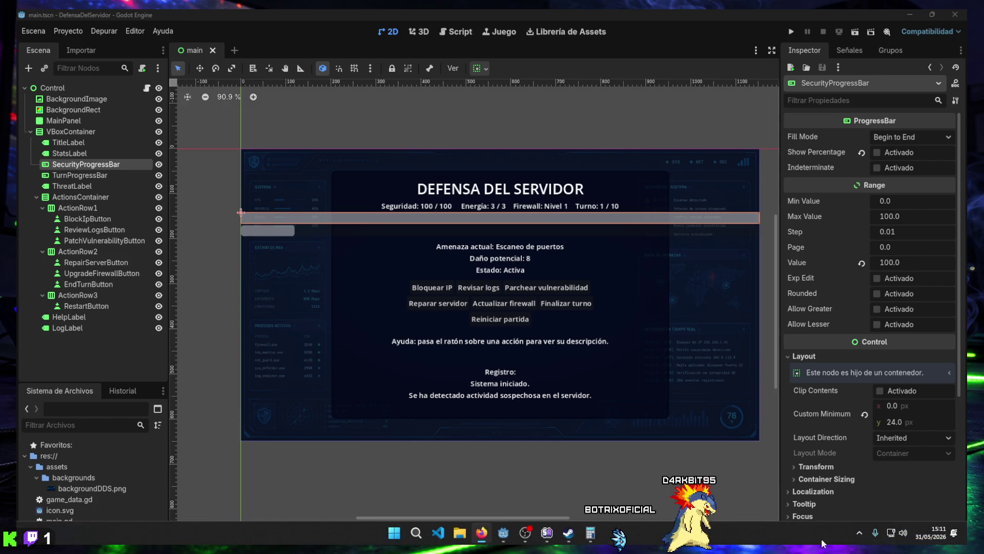
{"action": "left_click", "coordinate": [859, 506]}
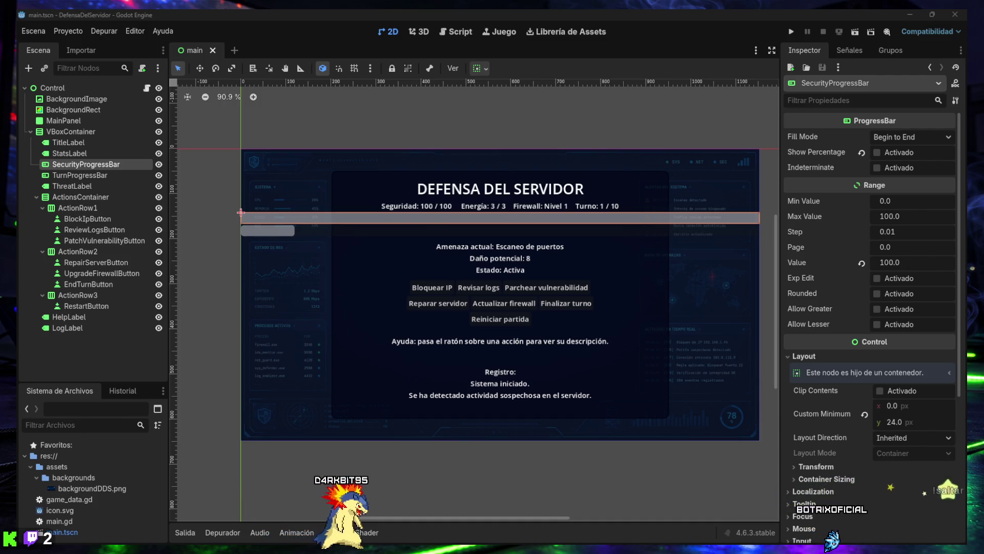
{"action": "left_click", "coordinate": [43, 295]}
{"action": "left_click", "coordinate": [43, 251]}
{"action": "left_click", "coordinate": [43, 207]}
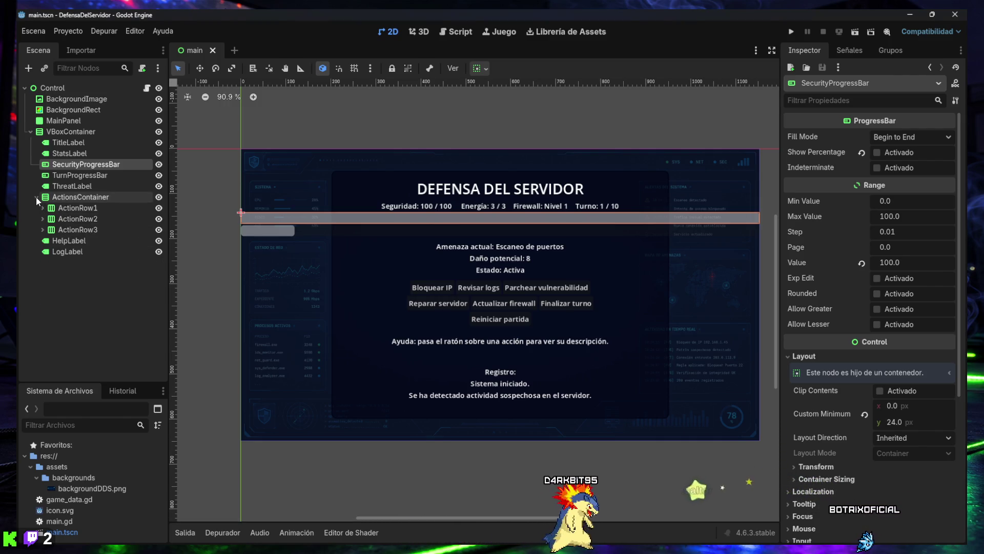
Step: Collapse ActionsContainer and VBoxContainer, then select VBoxContainer to show its properties
{"action": "left_click", "coordinate": [36, 196]}
{"action": "left_click", "coordinate": [30, 132]}
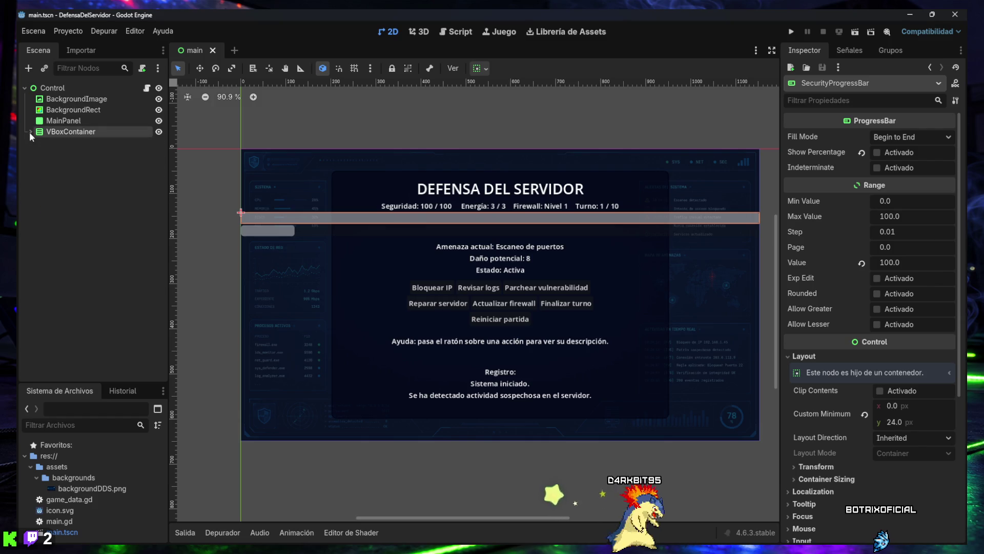
{"action": "left_click", "coordinate": [68, 174]}
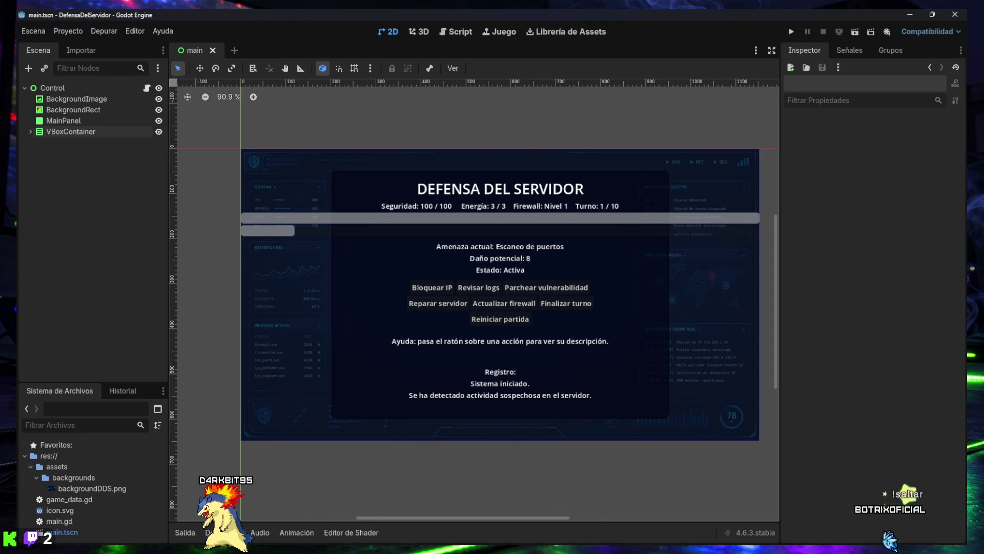
{"action": "left_click", "coordinate": [60, 133]}
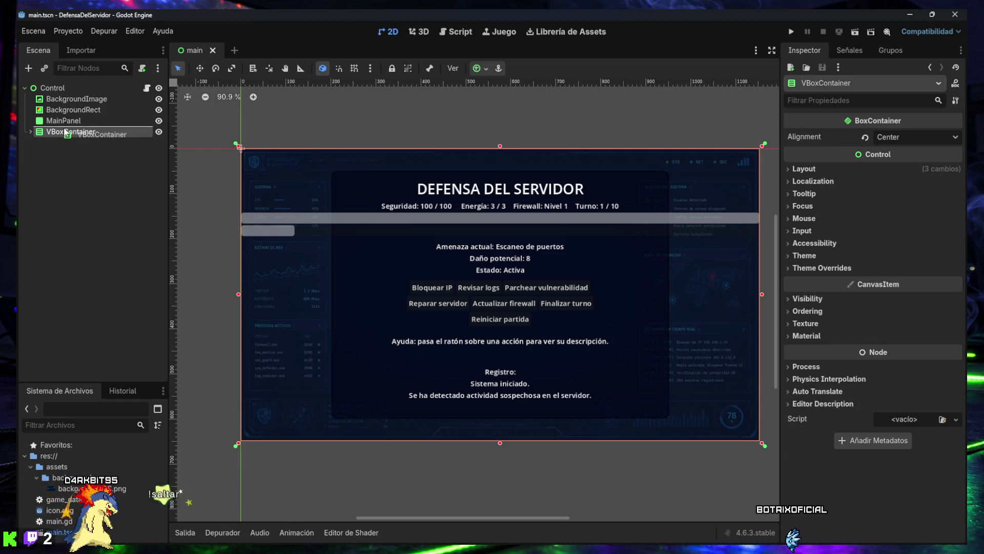
Step: Move VBoxContainer under MainPanel and expand its Layout section in the Inspector
{"action": "left_click_drag", "start_coordinate": [66, 134], "coordinate": [63, 121]}
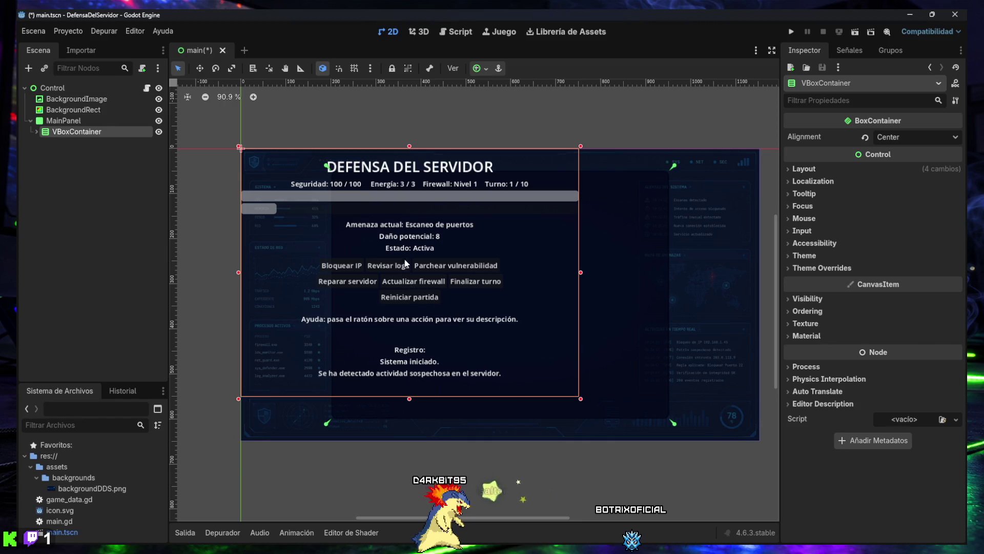
{"action": "left_click", "coordinate": [803, 169]}
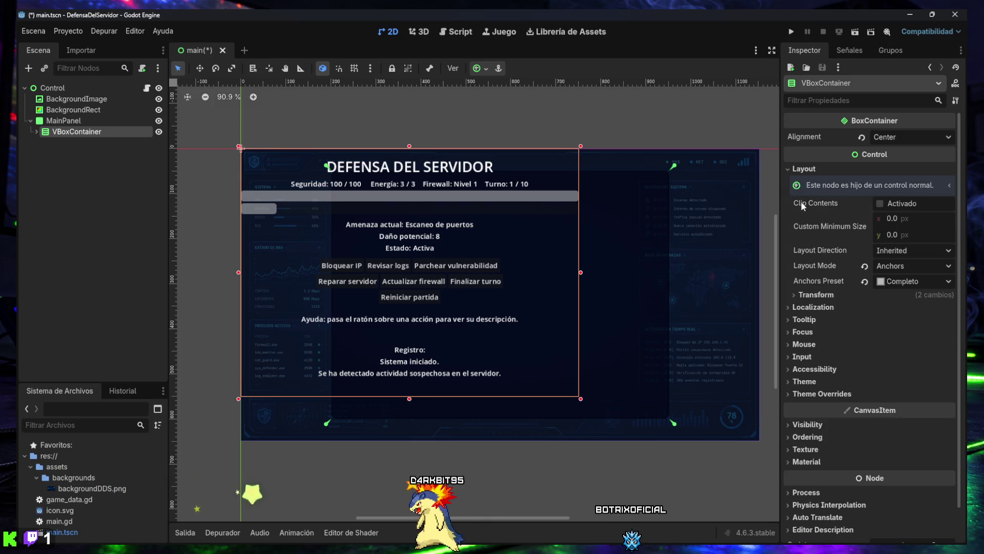
Step: Open the Anchors preset popup (Ajuste de Anclaje) for VBoxContainer above the 2D viewport
{"action": "mouse_move", "coordinate": [807, 203]}
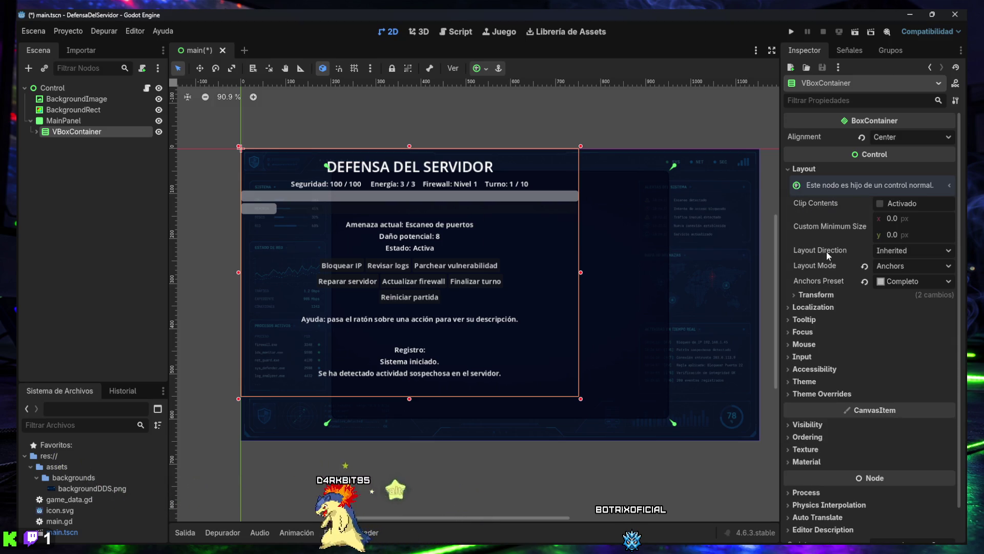
{"action": "mouse_move", "coordinate": [827, 252]}
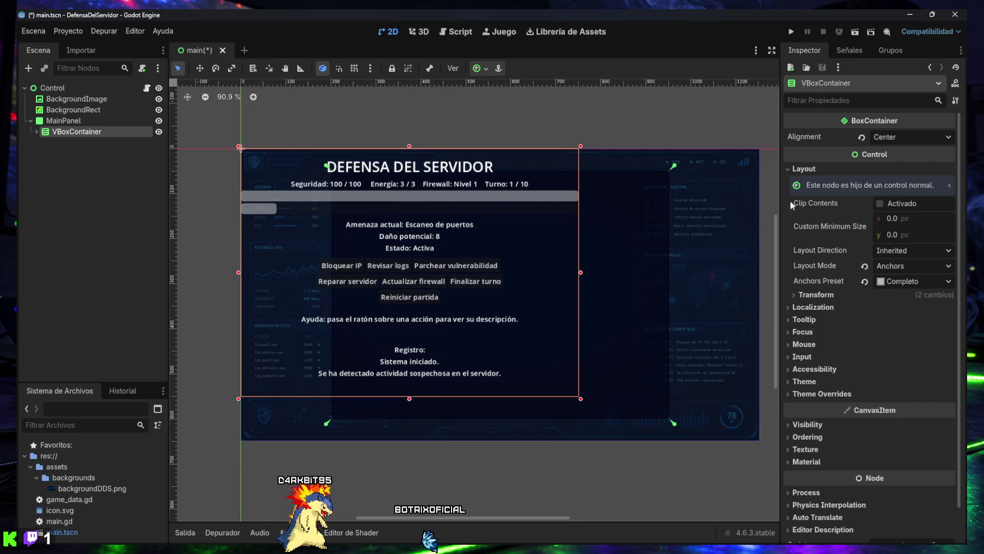
{"action": "left_click", "coordinate": [479, 71]}
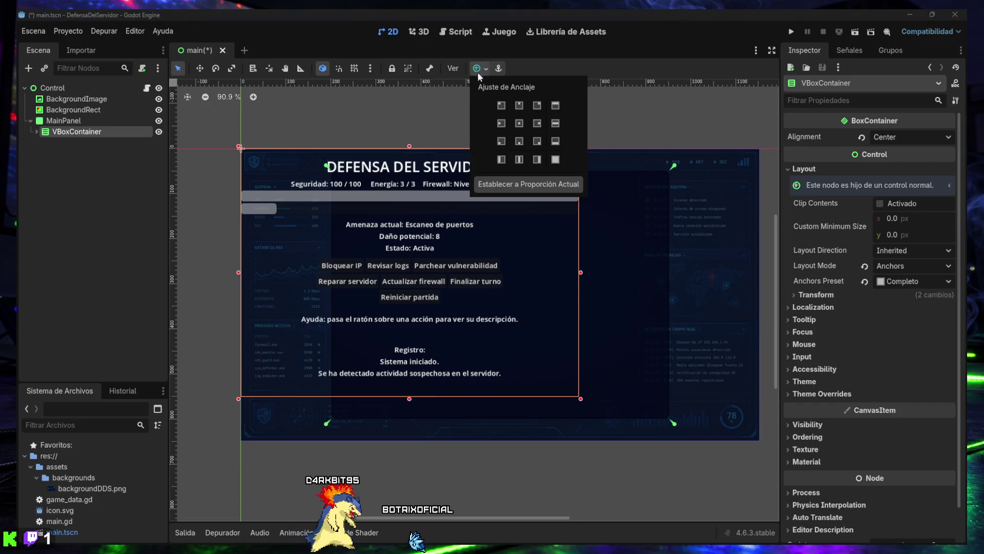
Step: Apply the Centro, then Completo (Full Rect) anchor preset so VBoxContainer fills MainPanel
{"action": "left_click", "coordinate": [519, 123]}
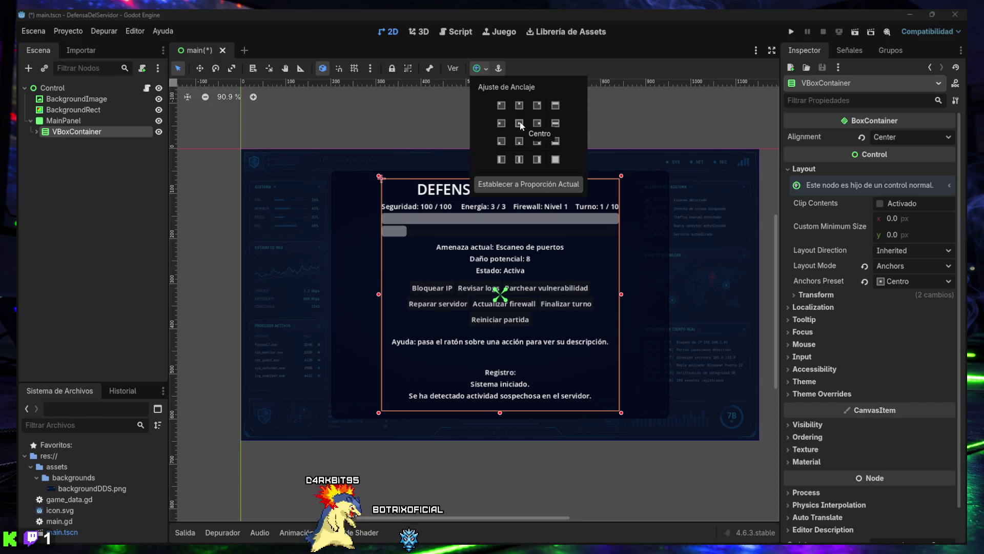
{"action": "left_click", "coordinate": [554, 160]}
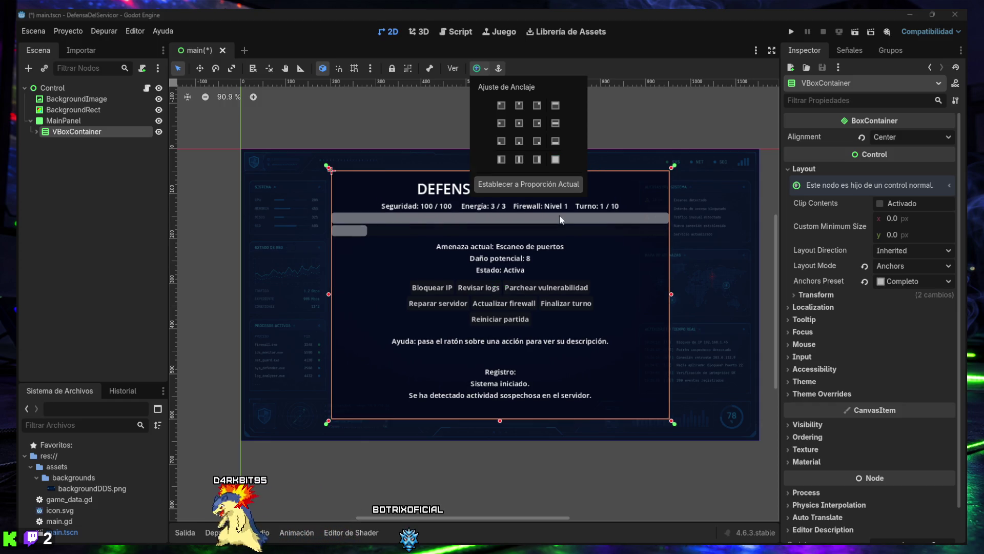
{"action": "left_click", "coordinate": [620, 115]}
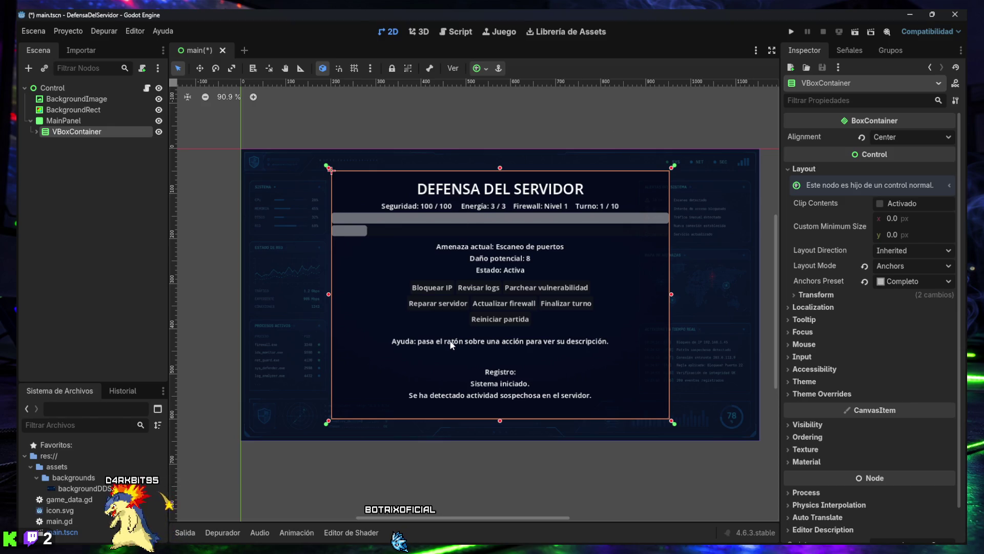
{"action": "left_click", "coordinate": [457, 465]}
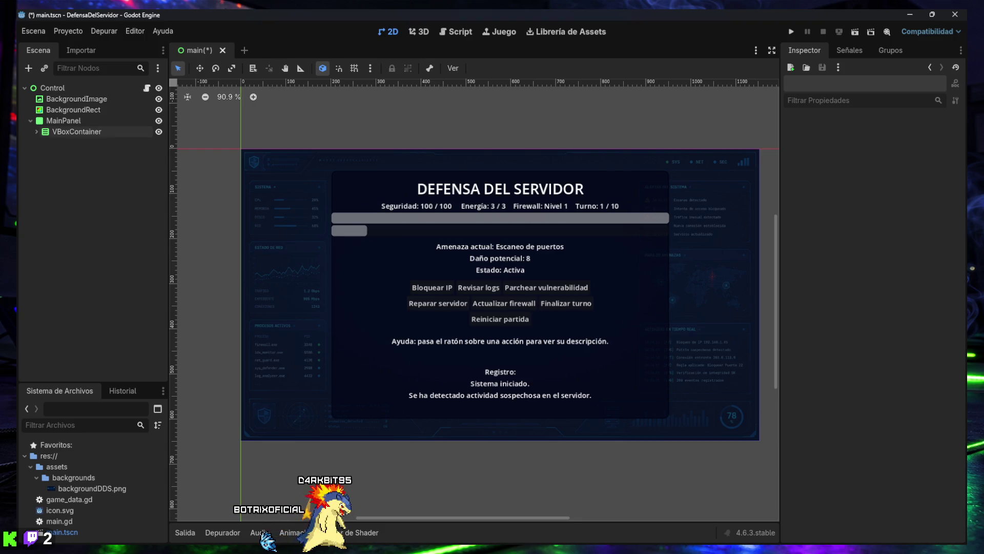
Step: Reselect VBoxContainer, collapse its Layout section, and focus the Filtrar Propiedades field
{"action": "left_click", "coordinate": [81, 135]}
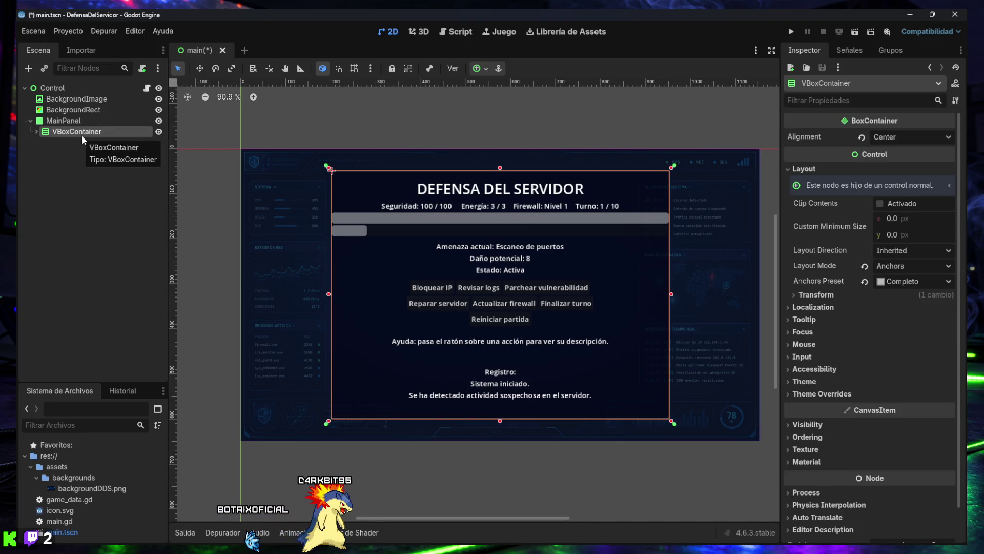
{"action": "left_click", "coordinate": [804, 169]}
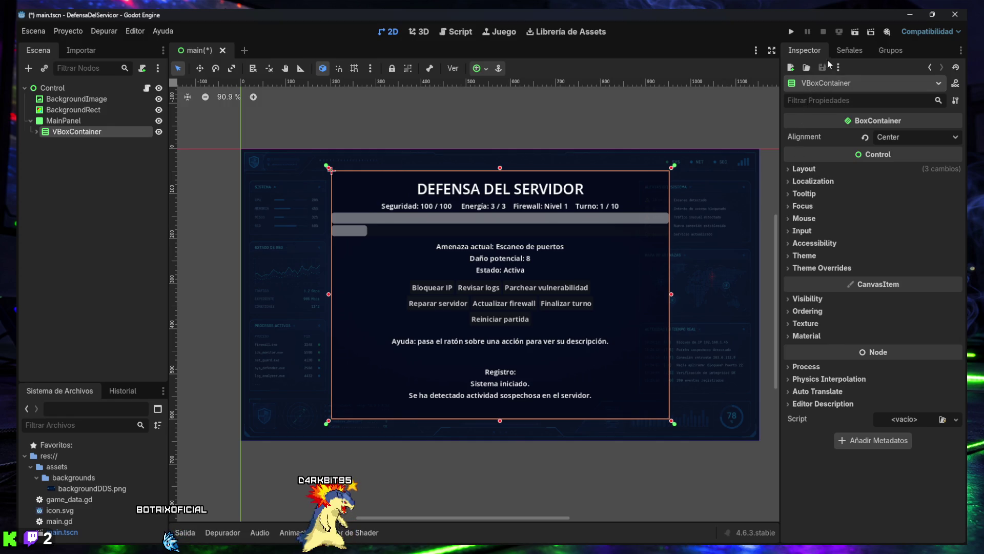
{"action": "left_click", "coordinate": [959, 51]}
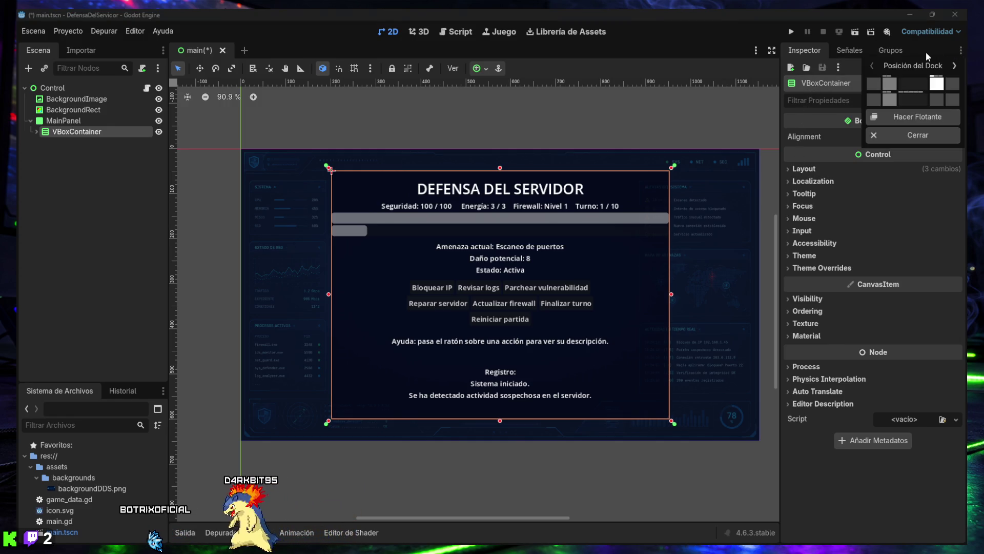
{"action": "left_click", "coordinate": [924, 49]}
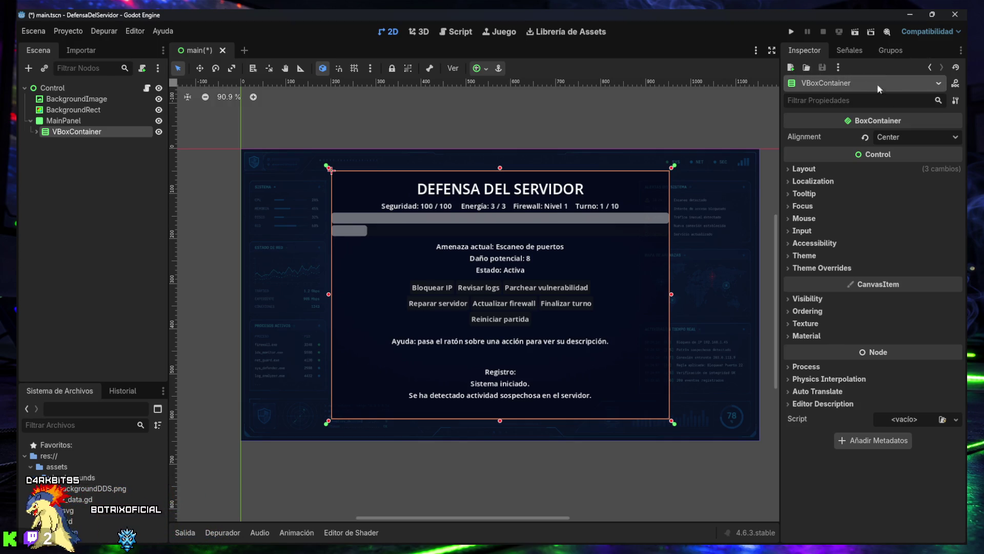
{"action": "left_click", "coordinate": [854, 102]}
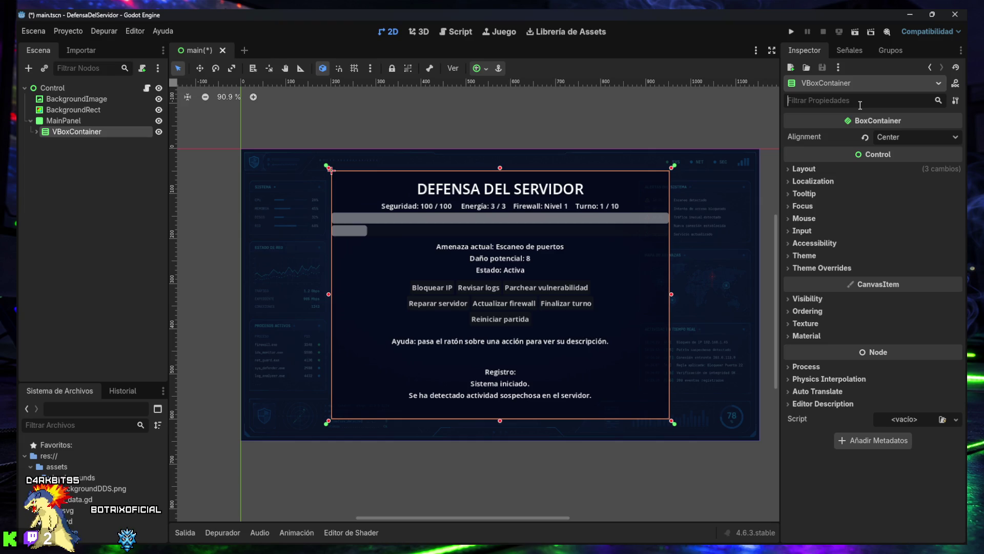
Step: Filter the Inspector to 'offset' and expand Layout > Transform to show Pivot Offset
{"action": "type", "text": "offsets"}
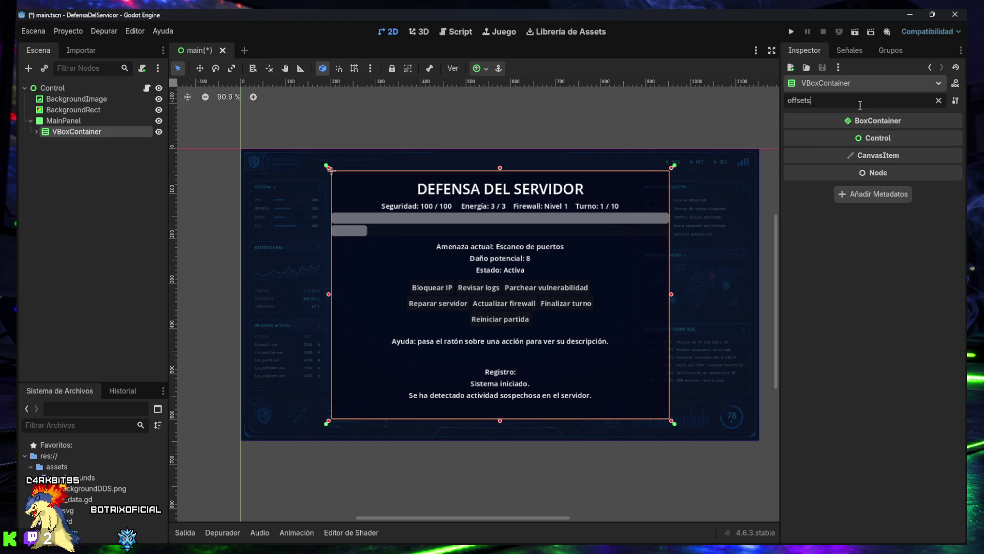
{"action": "key", "text": "BackSpace"}
{"action": "key", "text": "BackSpace"}
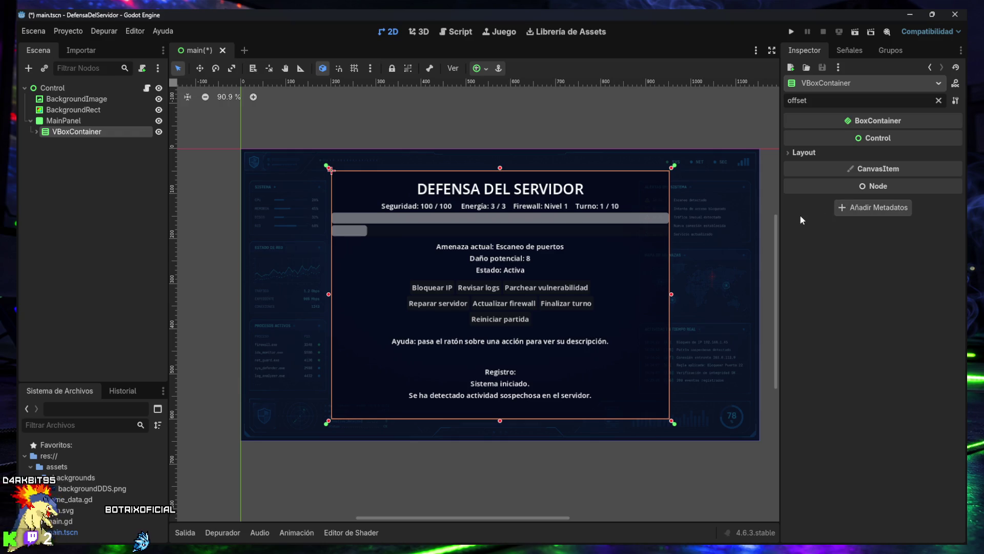
{"action": "left_click", "coordinate": [791, 153]}
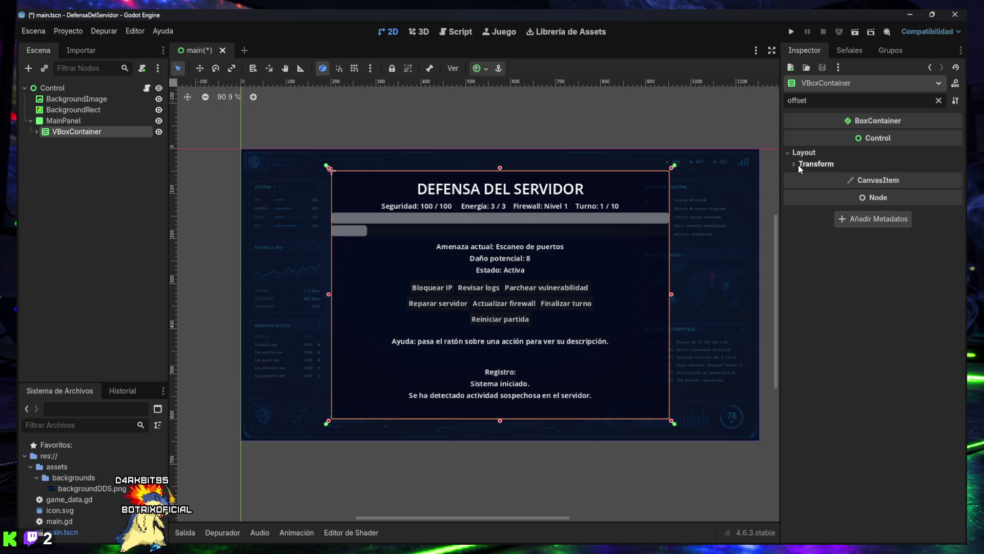
{"action": "left_click", "coordinate": [796, 165]}
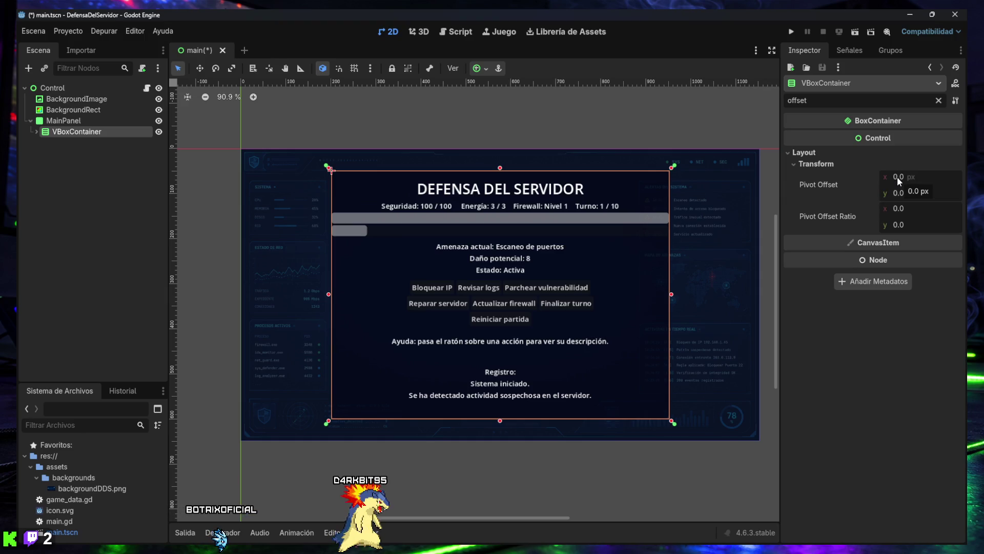
Step: Try out Pivot Offset values, then revert pivot offset and its ratio to 0, 0
{"action": "left_click_drag", "start_coordinate": [909, 176], "coordinate": [923, 177]}
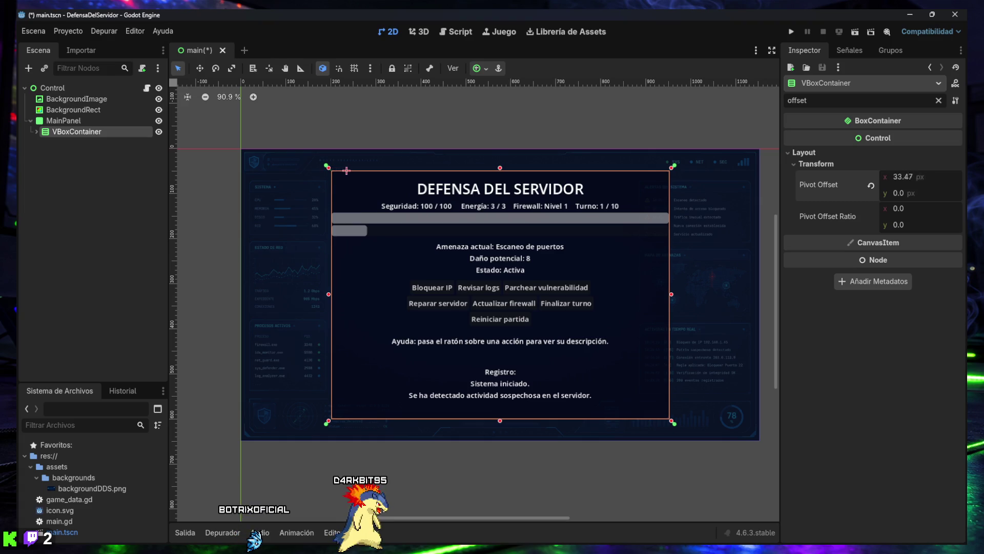
{"action": "mouse_move", "coordinate": [900, 177]}
{"action": "left_mouse_down"}
{"action": "mouse_move", "coordinate": [876, 177]}
{"action": "mouse_move", "coordinate": [917, 192]}
{"action": "mouse_move", "coordinate": [882, 194]}
{"action": "left_mouse_up"}
{"action": "left_click", "coordinate": [871, 186]}
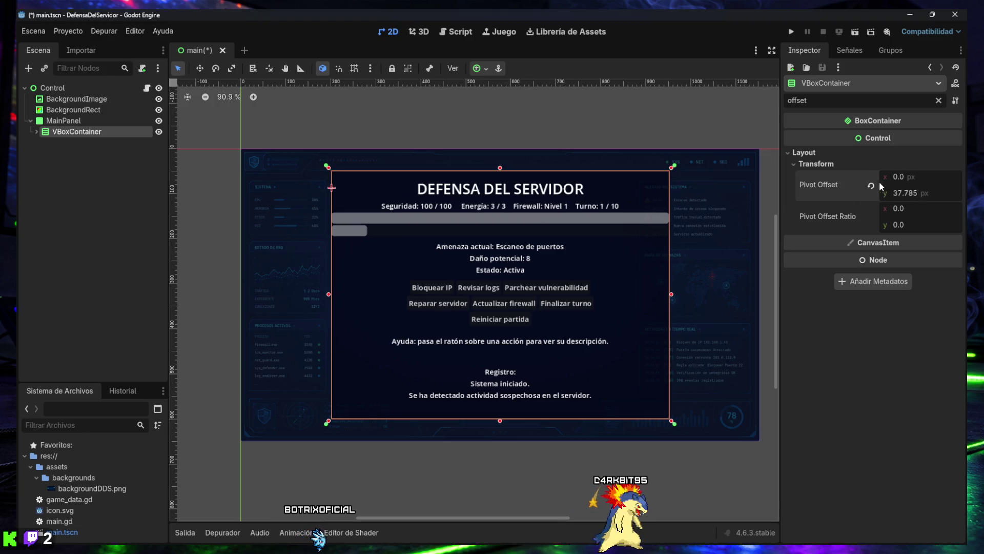
{"action": "left_click", "coordinate": [870, 186]}
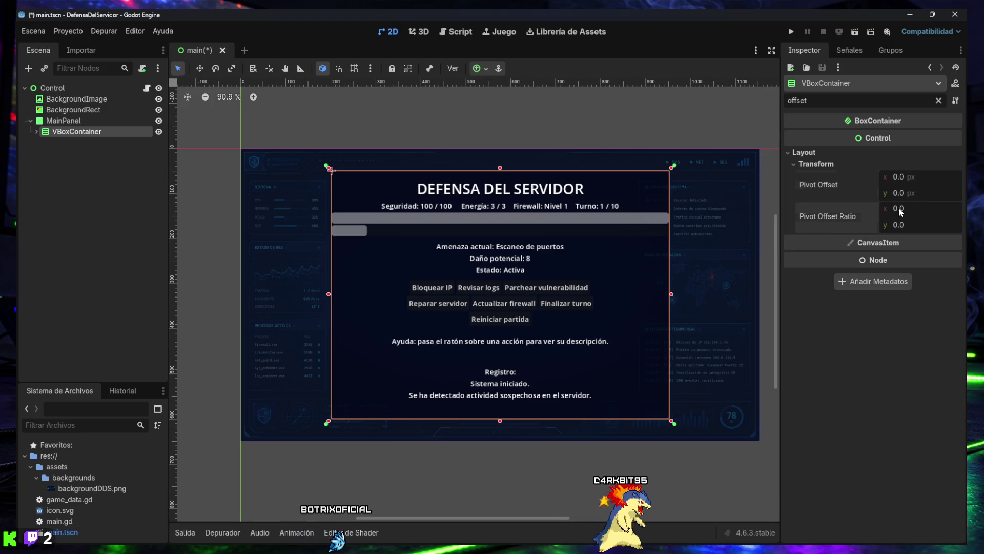
{"action": "mouse_move", "coordinate": [902, 209]}
{"action": "left_mouse_down"}
{"action": "mouse_move", "coordinate": [871, 208]}
{"action": "mouse_move", "coordinate": [912, 224]}
{"action": "mouse_move", "coordinate": [899, 226]}
{"action": "left_mouse_up"}
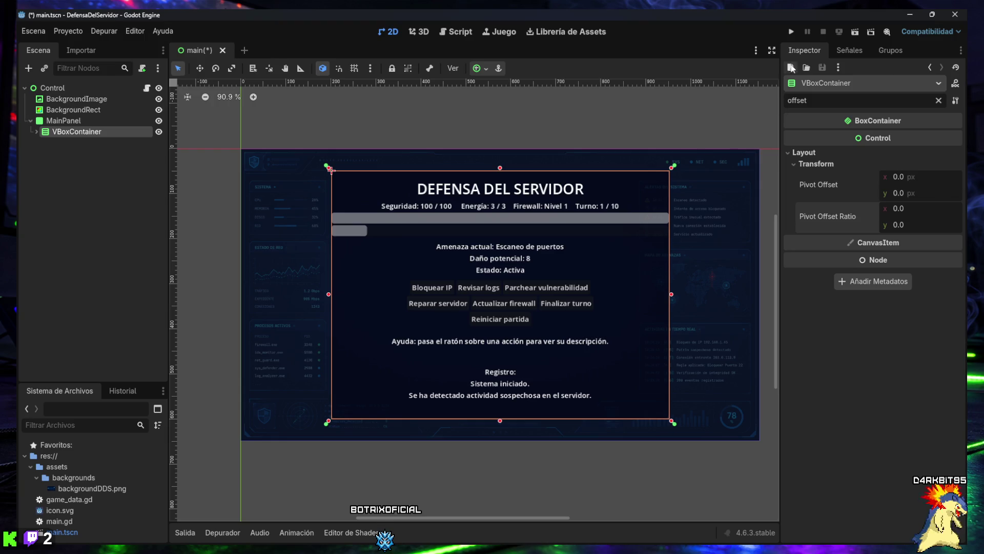
Step: Play-test the scene, review the 14 'Node not found' errors under Errores, and return to 2D
{"action": "left_click", "coordinate": [791, 32]}
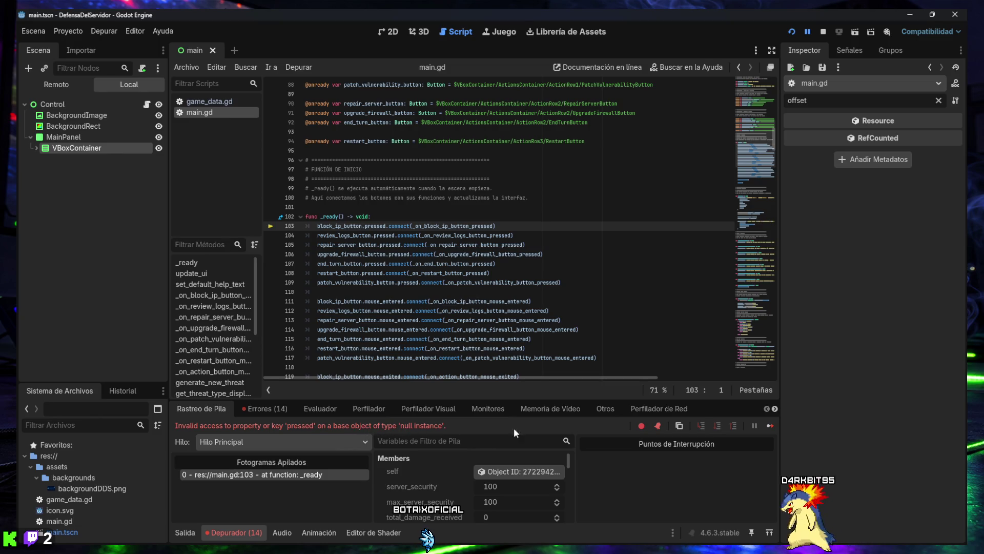
{"action": "left_click", "coordinate": [217, 531]}
{"action": "left_click", "coordinate": [221, 530]}
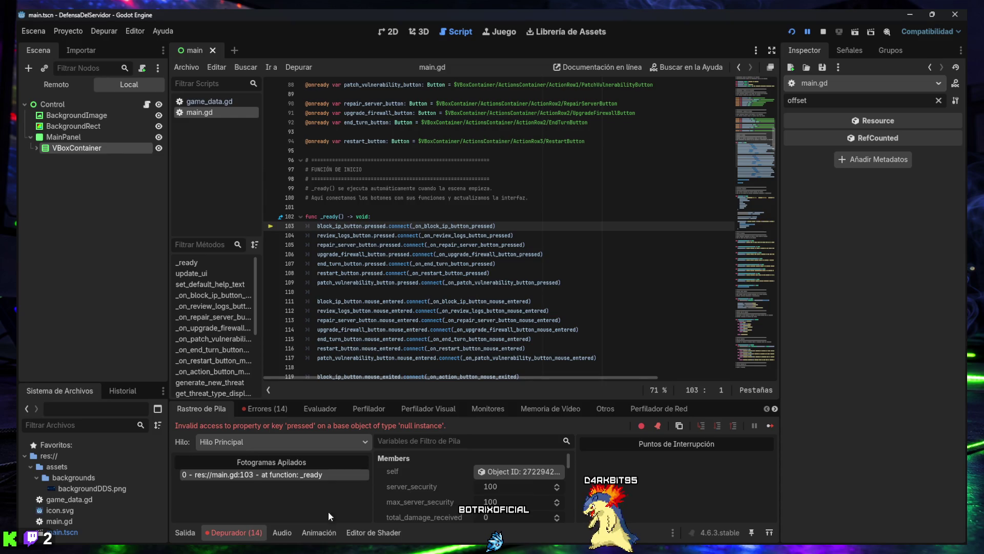
{"action": "left_click", "coordinate": [271, 412]}
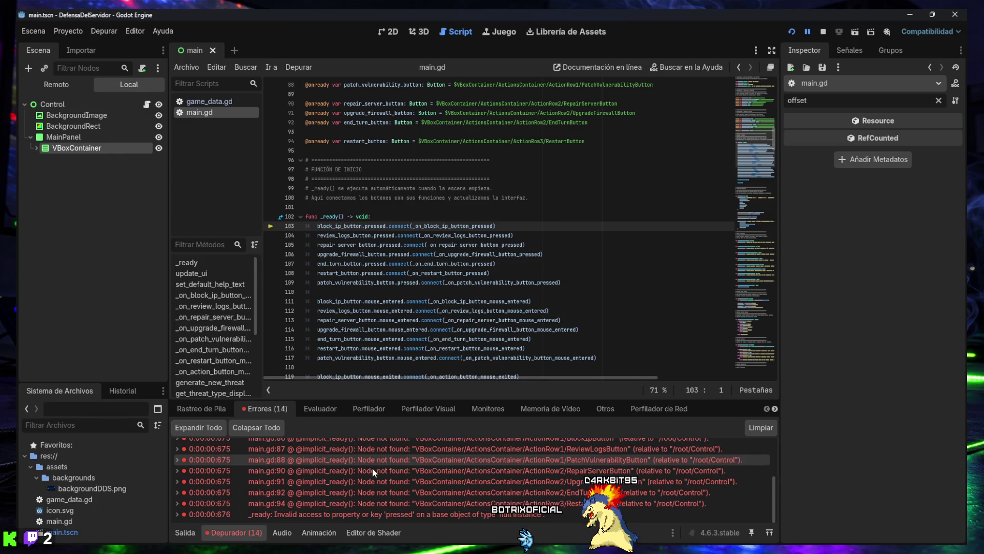
{"action": "scroll", "coordinate": [362, 469], "scroll_direction": "down", "scroll_amount": 1}
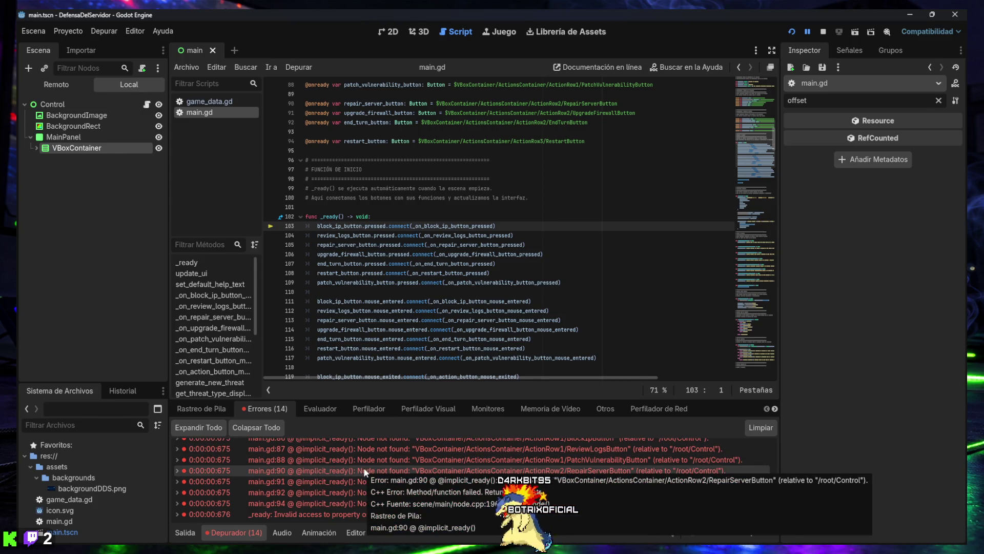
{"action": "scroll", "coordinate": [398, 464], "scroll_direction": "up", "scroll_amount": 2}
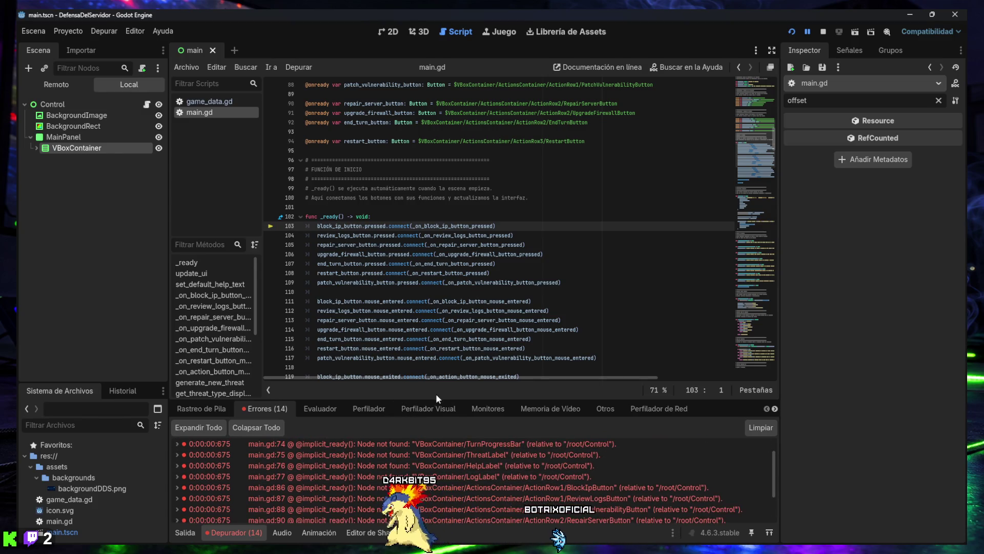
{"action": "left_click_drag", "start_coordinate": [438, 399], "coordinate": [442, 306]}
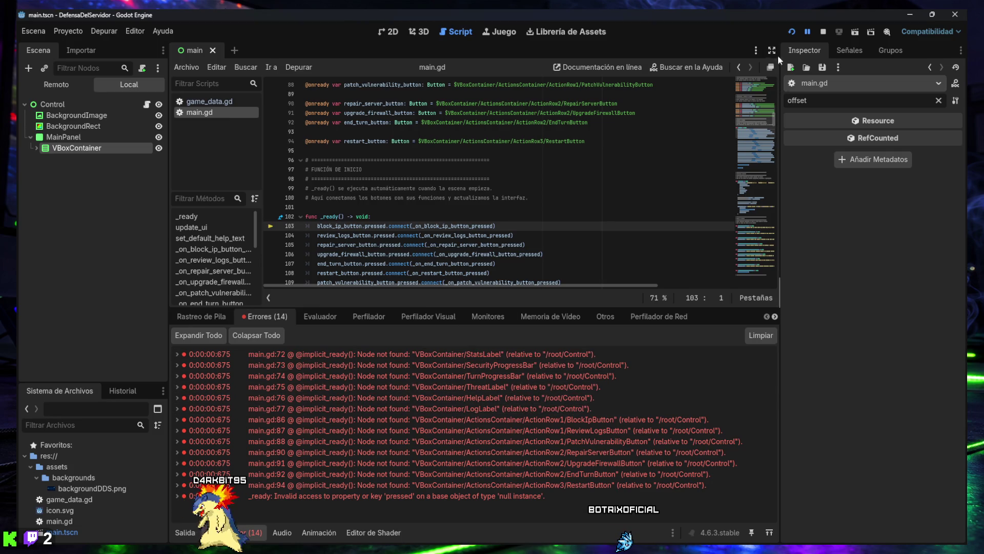
{"action": "left_click", "coordinate": [394, 32]}
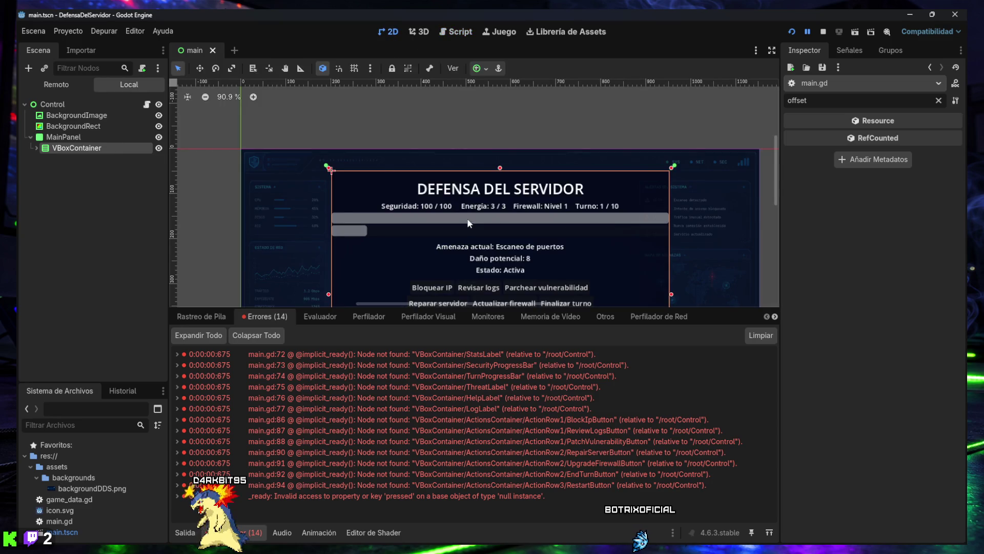
Step: Expand VBoxContainer, ActionsContainer and ActionRow1–3 in the Scene dock to show their children
{"action": "left_click", "coordinate": [35, 148]}
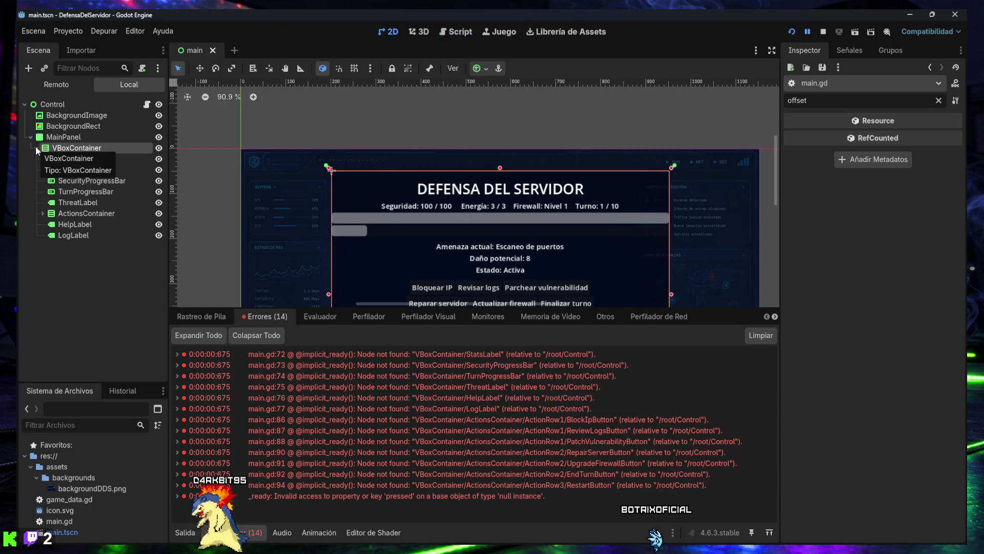
{"action": "left_click", "coordinate": [42, 214]}
{"action": "left_click", "coordinate": [48, 224]}
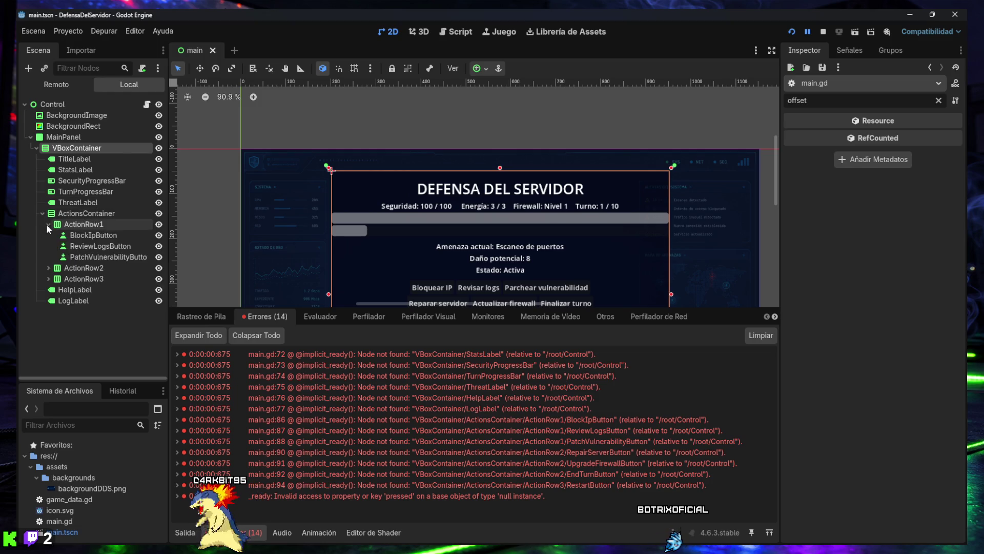
{"action": "left_click", "coordinate": [49, 268]}
{"action": "left_click", "coordinate": [49, 311]}
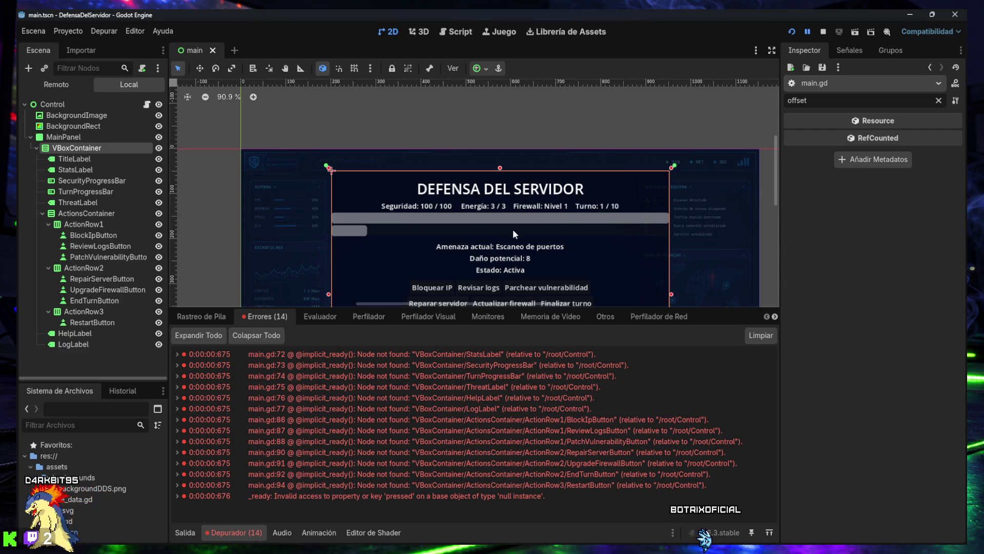
Step: Deselect on the canvas, then select VBoxContainer to inspect its properties
{"action": "left_click_drag", "start_coordinate": [512, 229], "coordinate": [491, 183]}
{"action": "scroll", "coordinate": [491, 183], "scroll_direction": "down", "scroll_amount": 4}
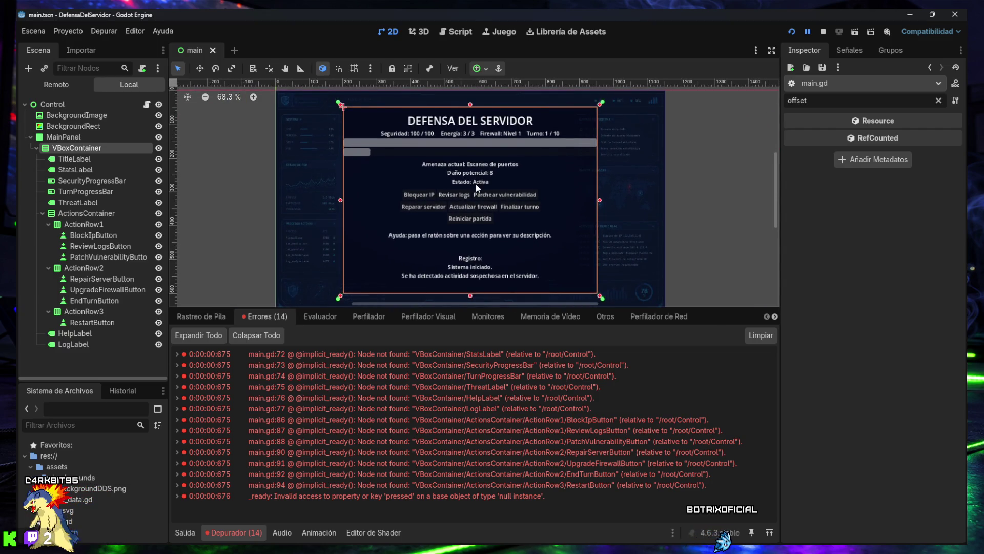
{"action": "left_click", "coordinate": [699, 205]}
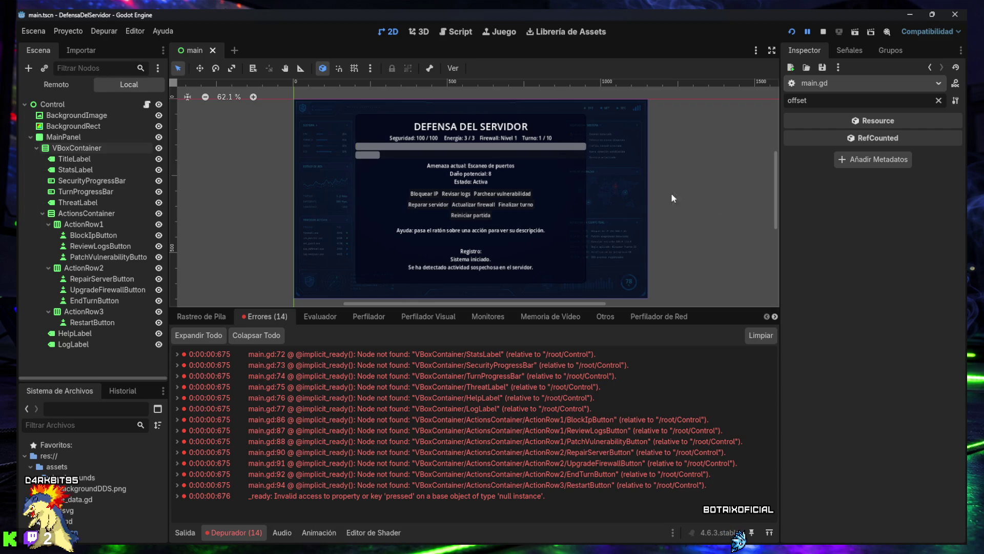
{"action": "left_click", "coordinate": [94, 148]}
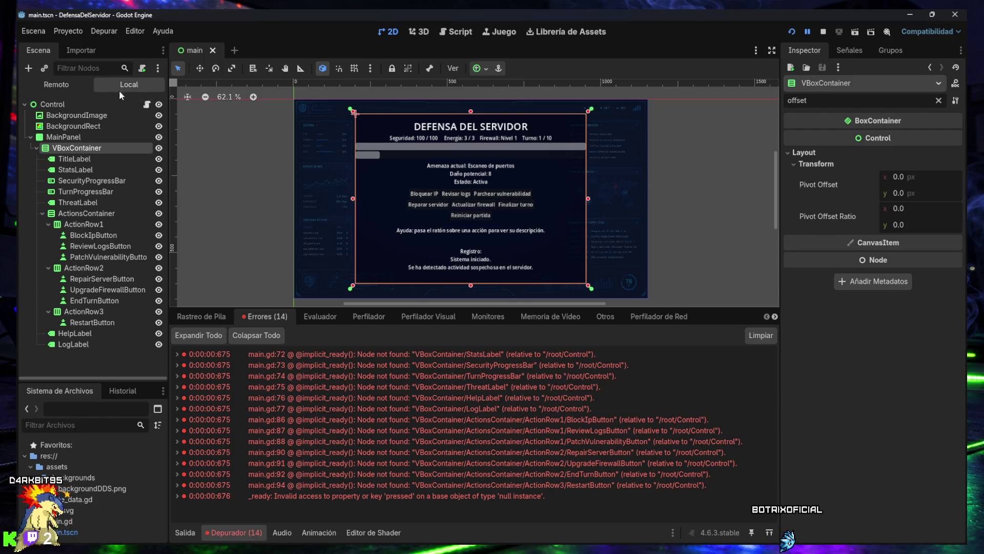
{"action": "key", "text": "super+shift+s"}
{"action": "mouse_move", "coordinate": [17, 10]}
{"action": "left_mouse_down"}
{"action": "mouse_move", "coordinate": [610, 373]}
{"action": "mouse_move", "coordinate": [929, 510]}
{"action": "left_mouse_up"}
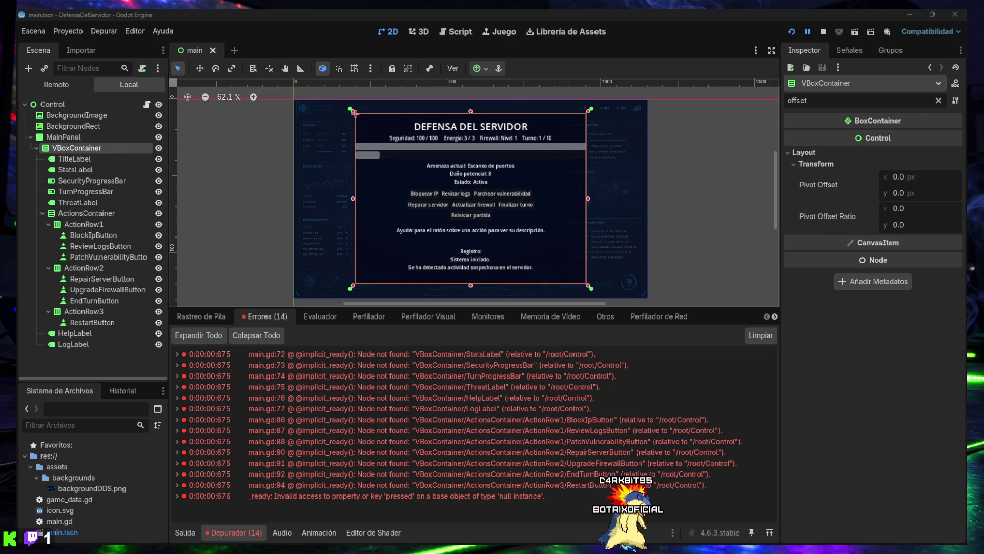
Step: In main.gd, replace the label and progress bar paths on lines 72–77 with $MainPanel/VBoxContainer/... paths
{"action": "left_click", "coordinate": [448, 33]}
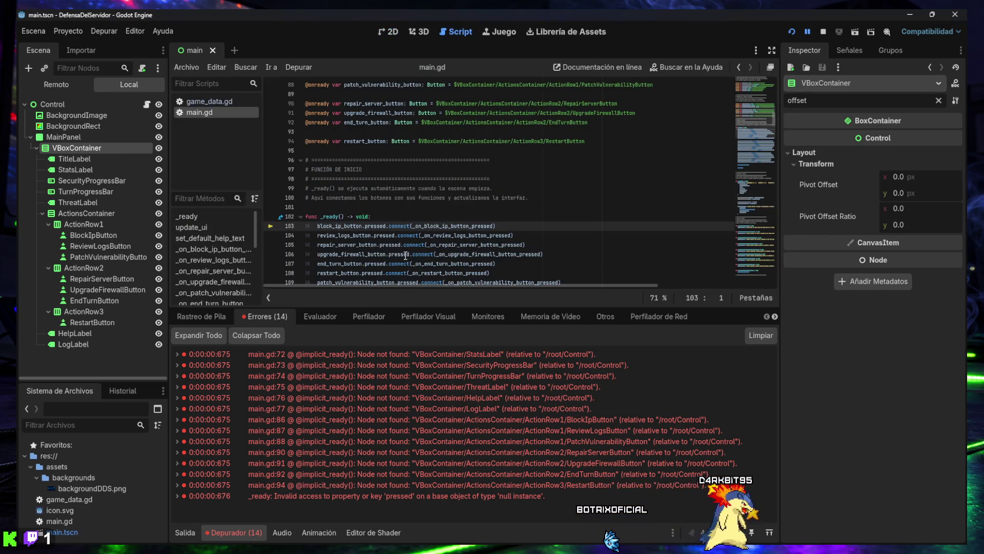
{"action": "left_click", "coordinate": [231, 534]}
{"action": "left_click", "coordinate": [377, 257]}
{"action": "key", "text": "ctrl+f"}
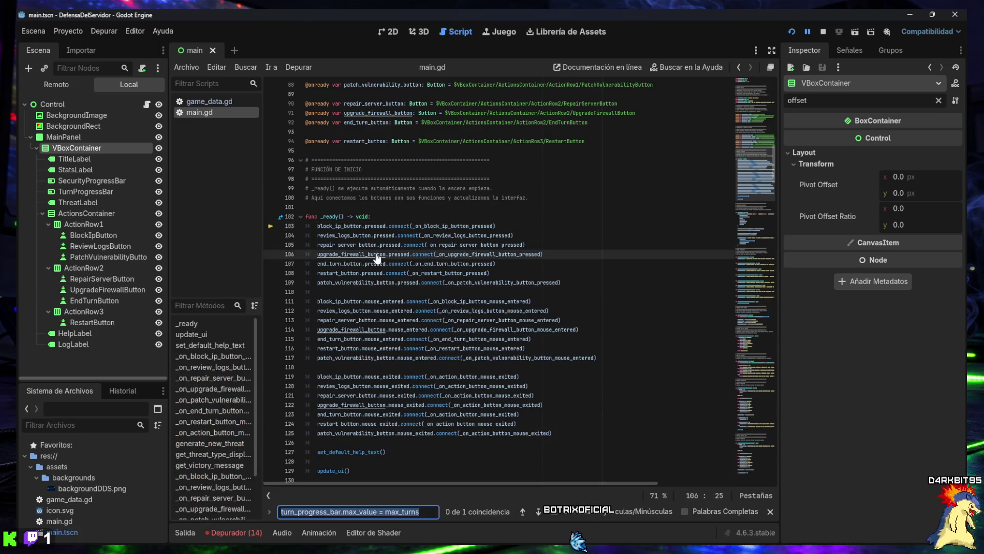
{"action": "type", "text": "@onready var stats_label: Label = $VBoxContainer/StatsLabel"}
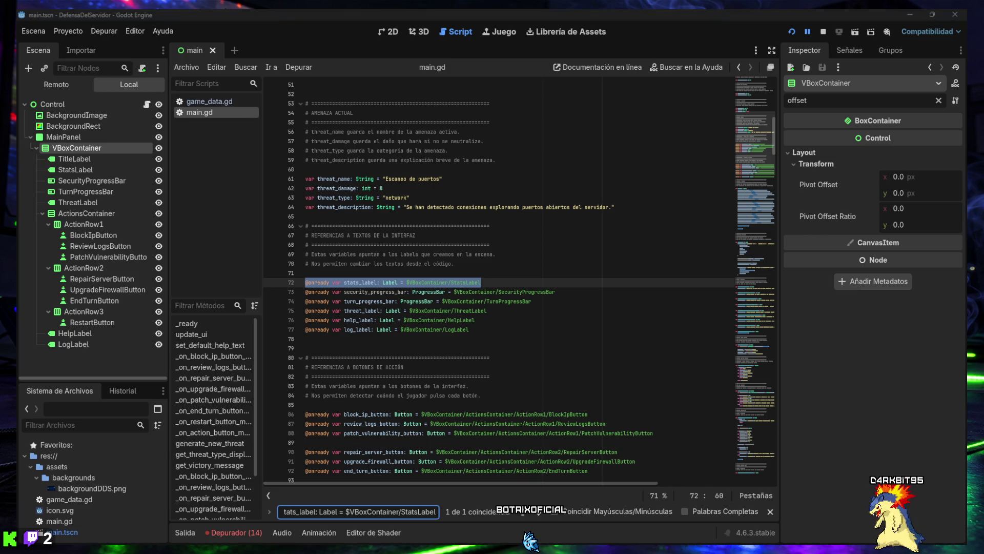
{"action": "mouse_move", "coordinate": [471, 330]}
{"action": "left_mouse_down"}
{"action": "mouse_move", "coordinate": [359, 310]}
{"action": "mouse_move", "coordinate": [286, 280]}
{"action": "left_mouse_up"}
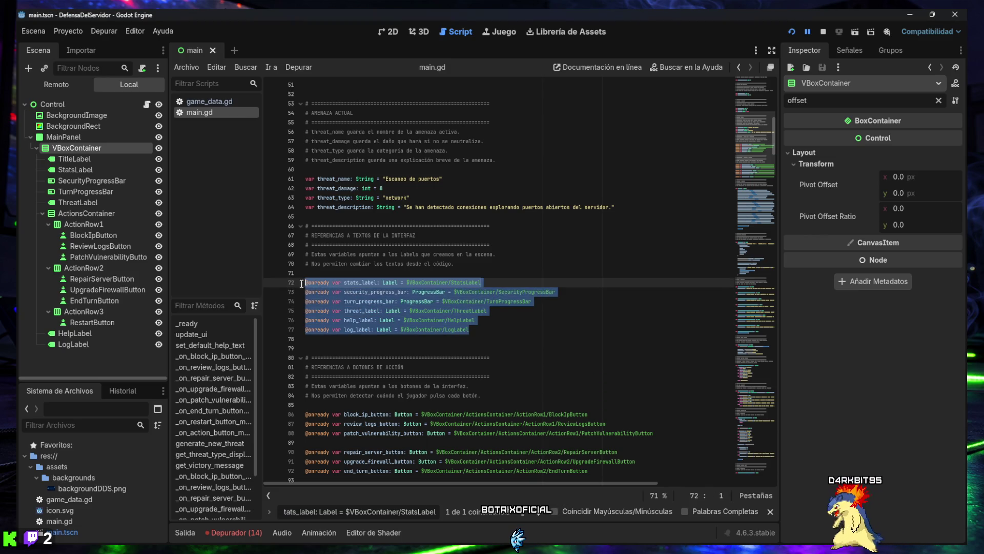
{"action": "type", "text": "@onready var stats_label: Label = $MainPanel/VBoxContainer/StatsLabel @onready var security_progress_bar: ProgressBar = $MainPanel/VBoxContainer/SecurityProgressBar @onready var turn_progress_bar: ProgressBar = $MainPanel/VBoxContainer/TurnProgressBar @onready var threat_label: Label = $MainPanel/VBoxContainer/ThreatLabel @onready var help_label: Label = $MainPanel/VBoxContainer/HelpLabel @onready var log_label: Label = $MainPanel/VBoxContainer/LogLabel"}
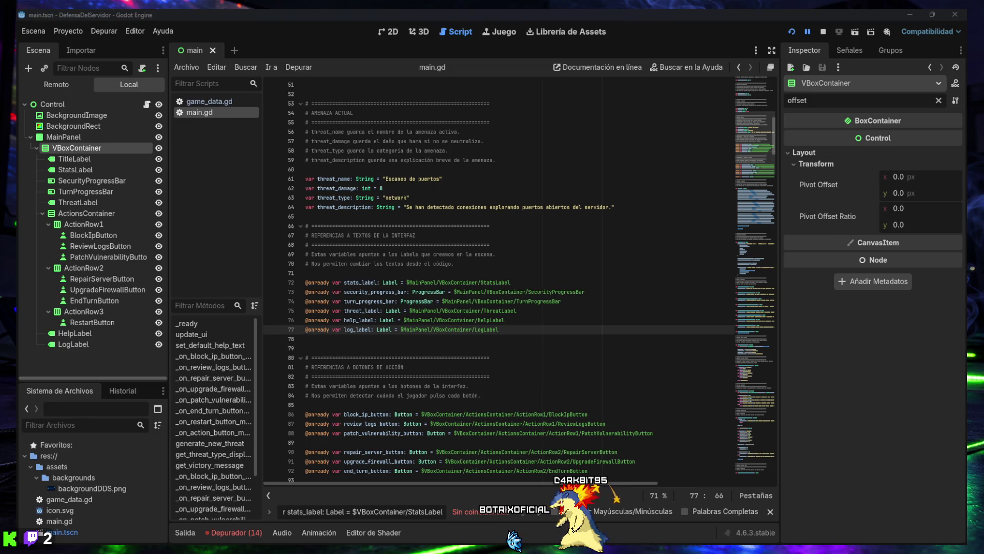
Step: Replace the button declarations on lines 86–94 with $MainPanel/VBoxContainer/... paths
{"action": "scroll", "coordinate": [456, 373], "scroll_direction": "down", "scroll_amount": 3}
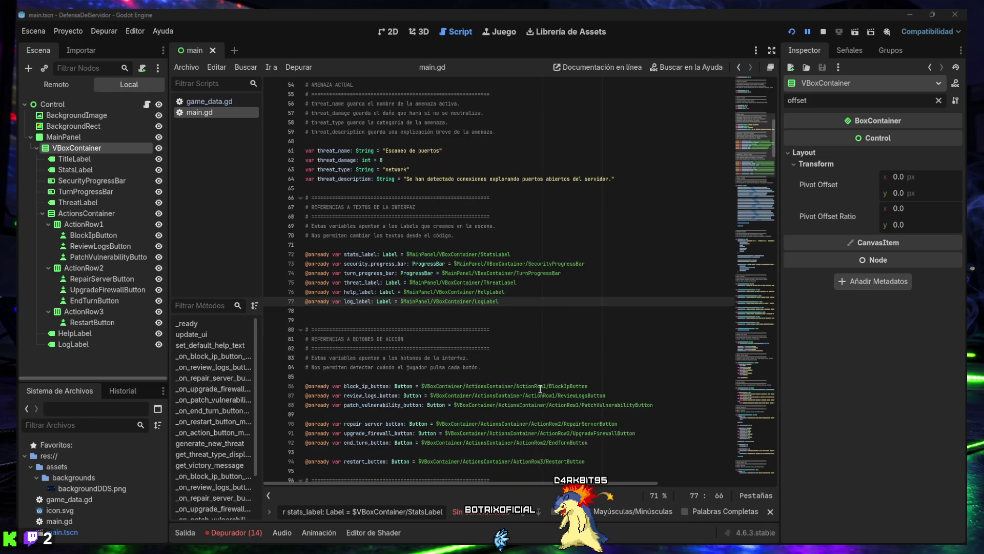
{"action": "key", "text": "ctrl+f"}
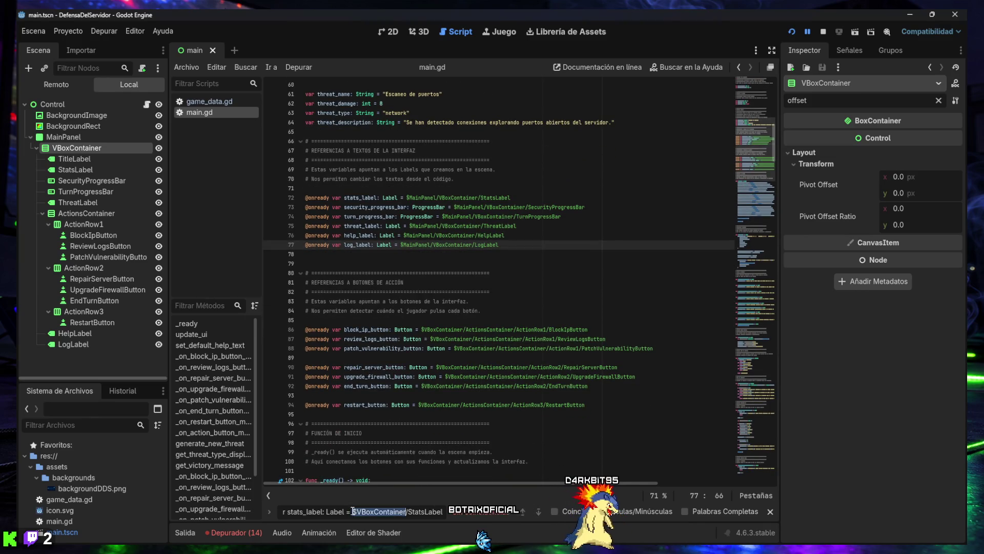
{"action": "type", "text": "@onready var block_ip_button: Button = $VBoxContainer/ActionsContainer/ActionRow1/BlockIpButton"}
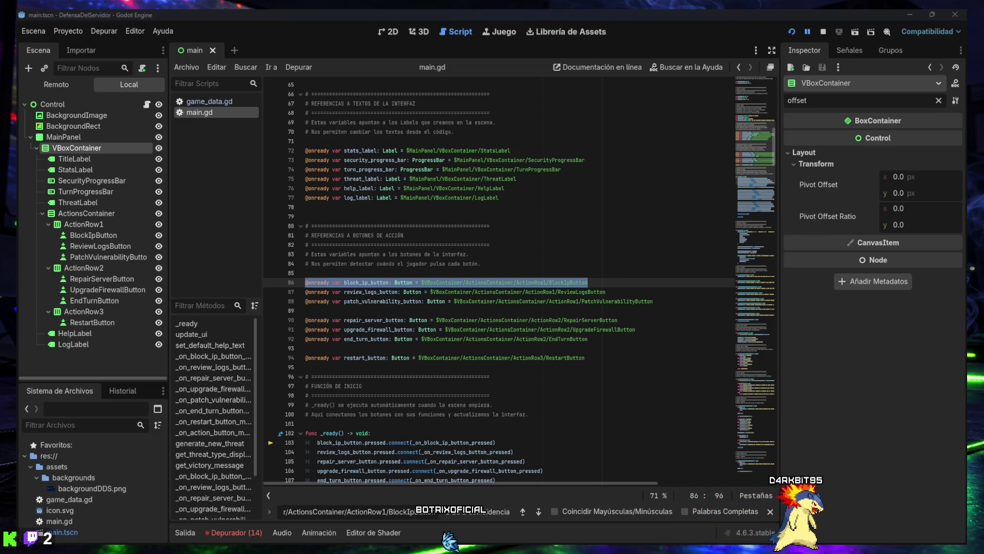
{"action": "mouse_move", "coordinate": [587, 357]}
{"action": "left_mouse_down"}
{"action": "mouse_move", "coordinate": [487, 353]}
{"action": "mouse_move", "coordinate": [303, 283]}
{"action": "left_mouse_up"}
{"action": "type", "text": "@onready var block_ip_button: Button = $MainPanel/VBoxContainer/ActionsContainer/ActionRow1/BlockIpButton @onready var review_logs_button: Button = $MainPanel/VBoxContainer/ActionsContainer/ActionRow1/ReviewLogsButton @onready var patch_vulnerability_button: Button = $MainPanel/VBoxContainer/ActionsContainer/ActionRow1/PatchVulnerabilityButton  @onready var repair_server_button: Button = $MainPanel/VBoxContainer/ActionsContainer/ActionRow2/RepairServerButton @onready var upgrade_firewall_button: Button = $MainPanel/VBoxContainer/ActionsContainer/ActionRow2/UpgradeFirewallButton @onready var end_turn_button: Button = $MainPanel/VBoxContainer/ActionsContainer/ActionRow2/EndTurnButton  @onready var restart_button: Button = $MainPanel/VBoxContainer/ActionsContainer/ActionRow3/RestartButton"}
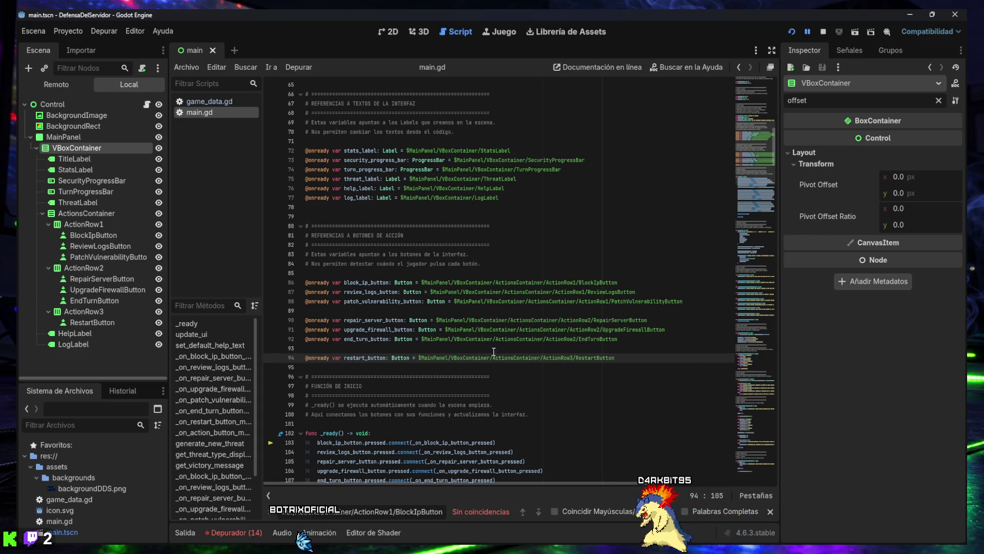
Step: Return to the 2D scene view and bring the running debug game window forward
{"action": "left_click", "coordinate": [390, 32]}
{"action": "scroll", "coordinate": [453, 224], "scroll_direction": "up", "scroll_amount": 2}
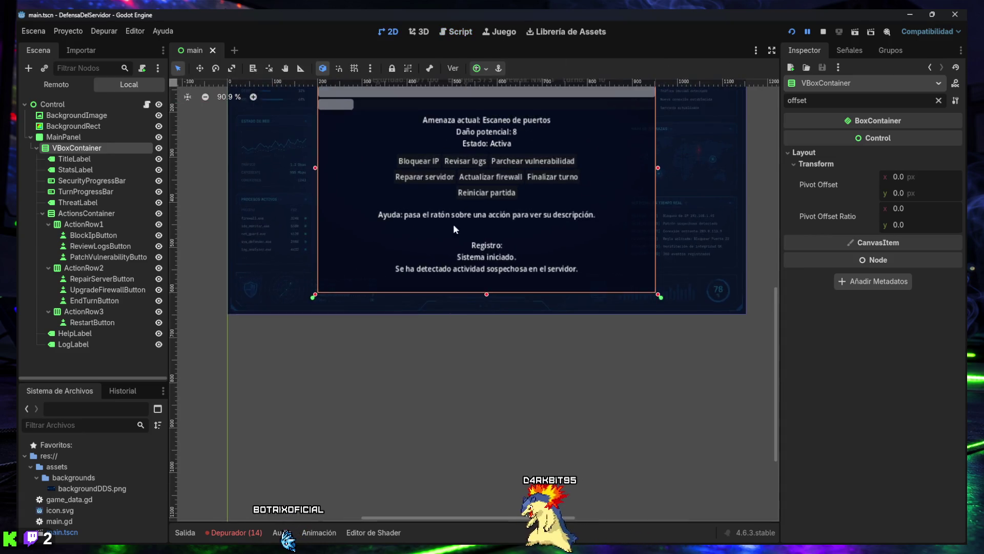
{"action": "scroll", "coordinate": [444, 330], "scroll_direction": "up", "scroll_amount": 3}
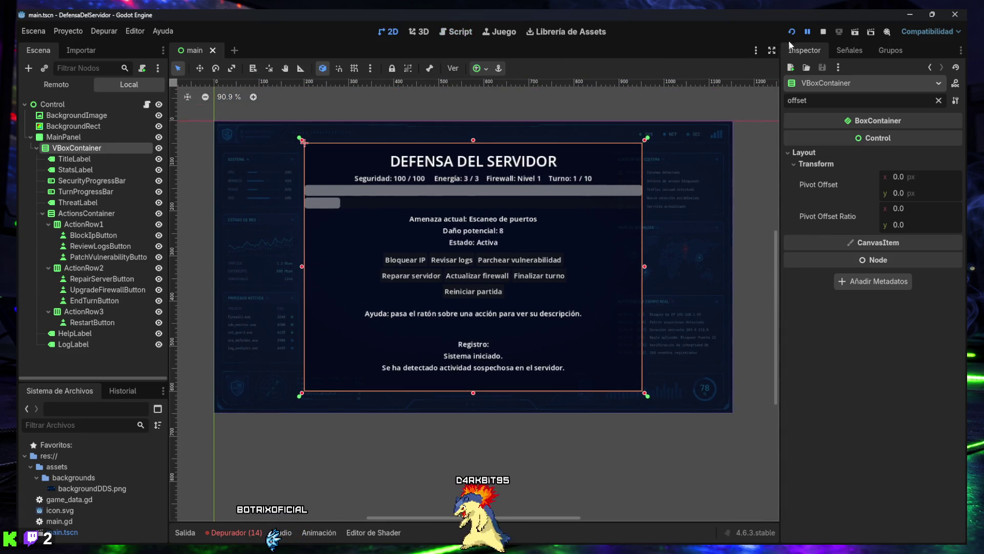
{"action": "mouse_move", "coordinate": [600, 535]}
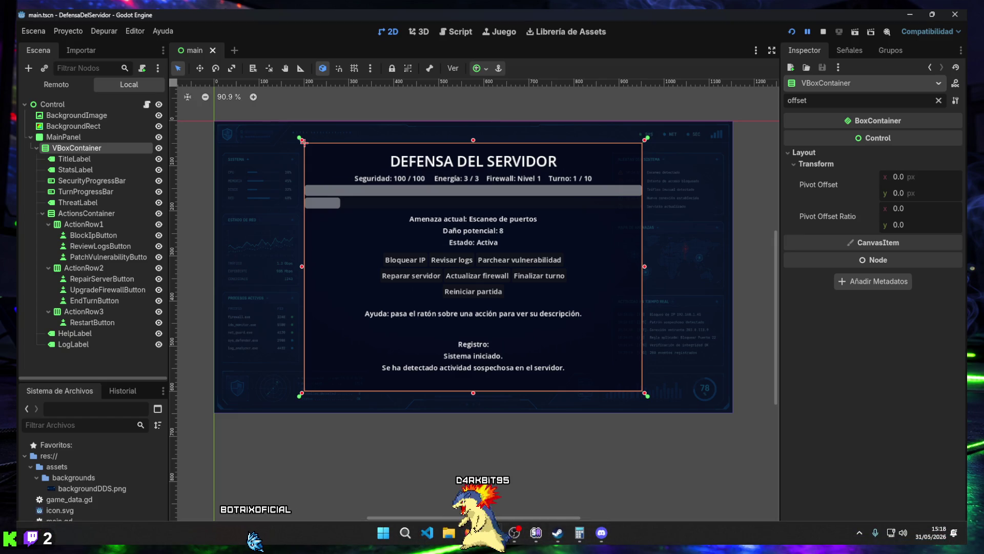
{"action": "mouse_move", "coordinate": [492, 533]}
{"action": "left_click", "coordinate": [523, 461]}
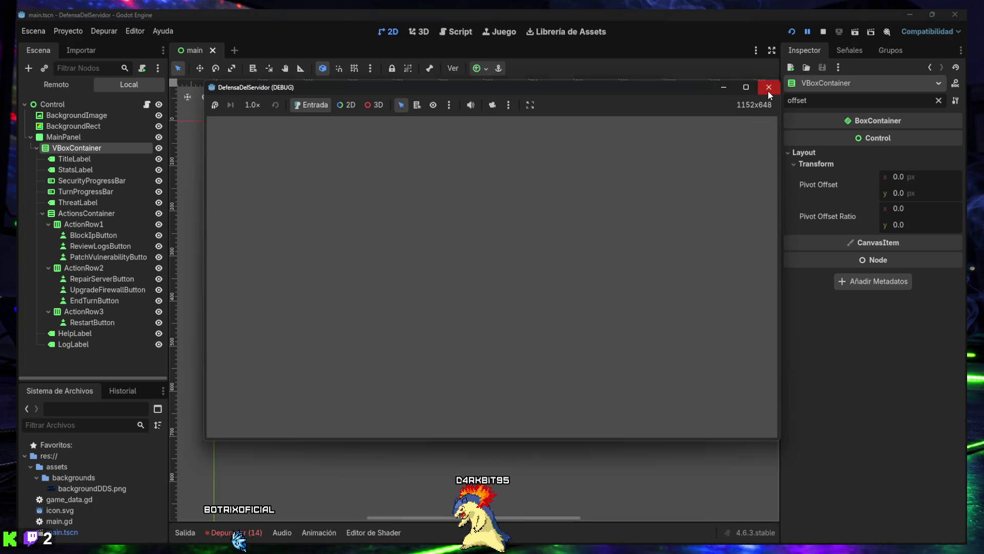
Step: Relaunch the game with the fixed paths and play turn 1 by blocking a suspicious IP
{"action": "left_click", "coordinate": [768, 89]}
{"action": "left_click", "coordinate": [791, 32]}
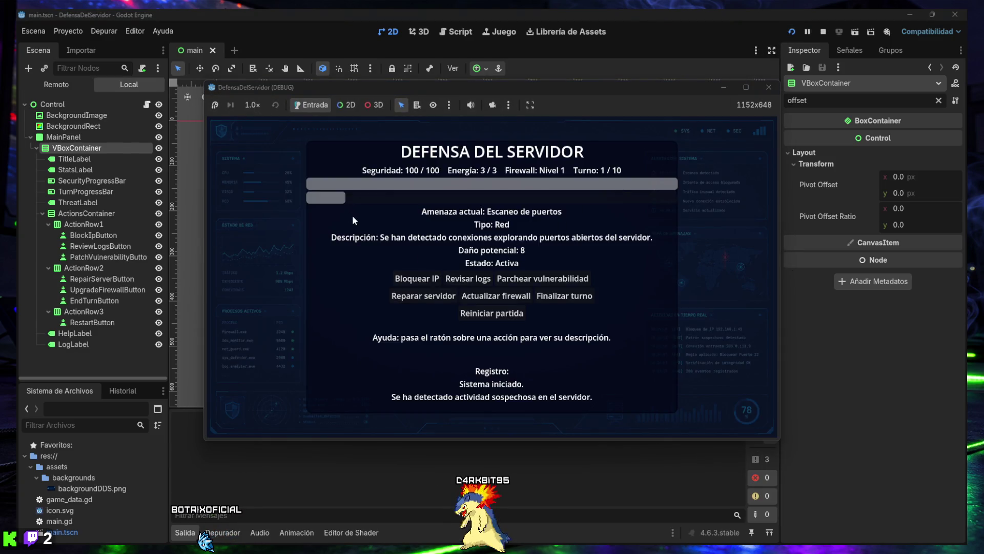
{"action": "left_click", "coordinate": [417, 281]}
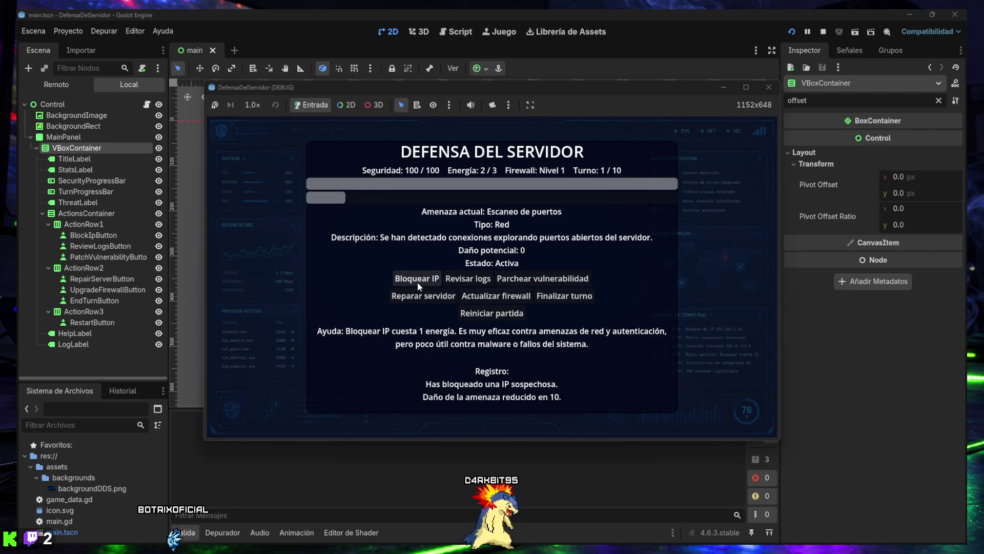
{"action": "mouse_move", "coordinate": [500, 292]}
{"action": "left_click", "coordinate": [549, 297]}
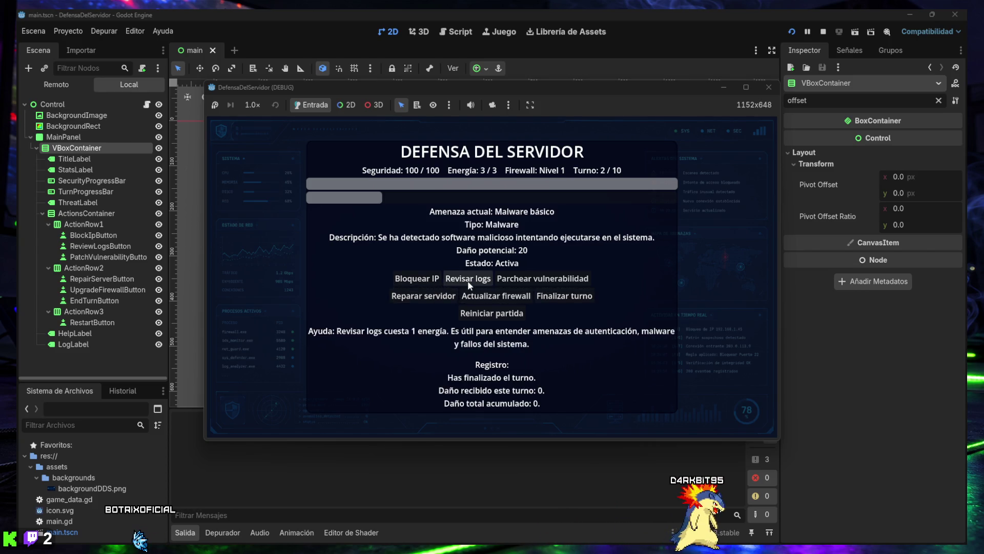
Step: Play turns 2–3: review logs three times, block an IP, and upgrade the firewall to level 2
{"action": "left_click", "coordinate": [449, 280]}
{"action": "left_click", "coordinate": [449, 281]}
{"action": "left_click", "coordinate": [449, 281]}
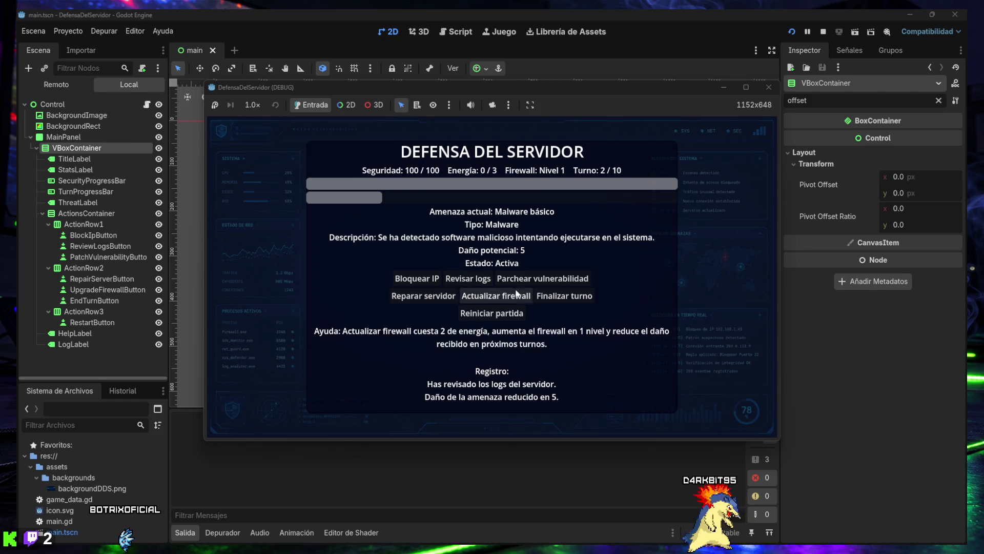
{"action": "left_click", "coordinate": [549, 297]}
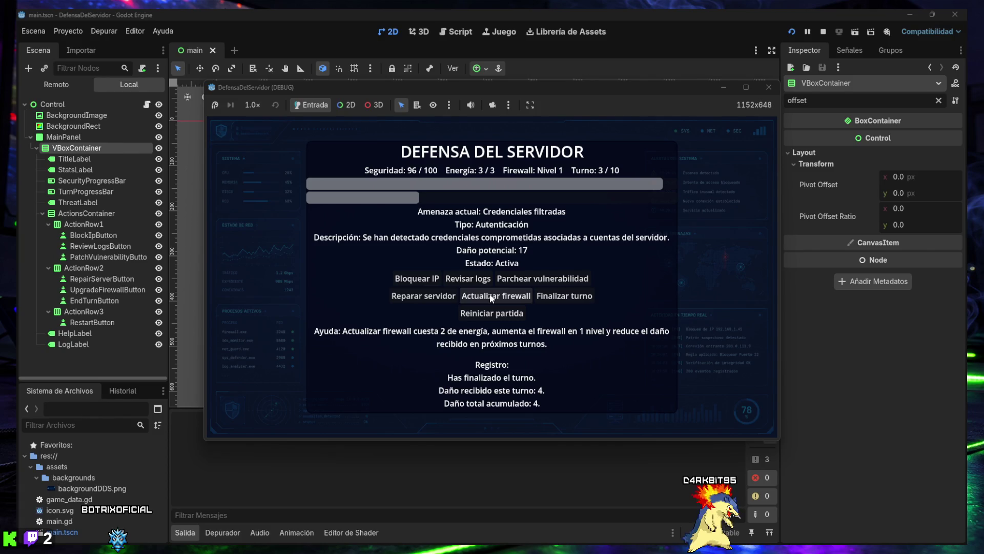
{"action": "left_click", "coordinate": [416, 283]}
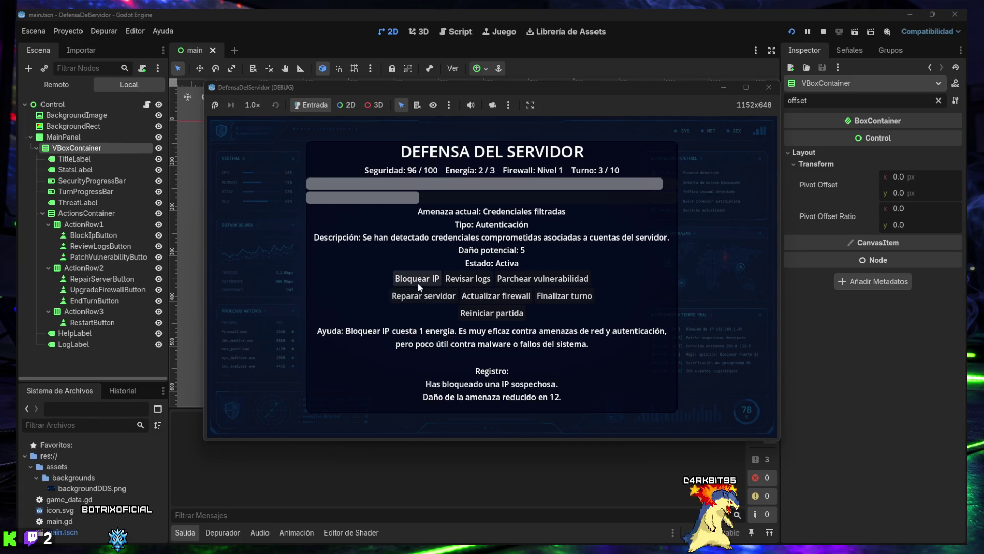
{"action": "left_click", "coordinate": [480, 299]}
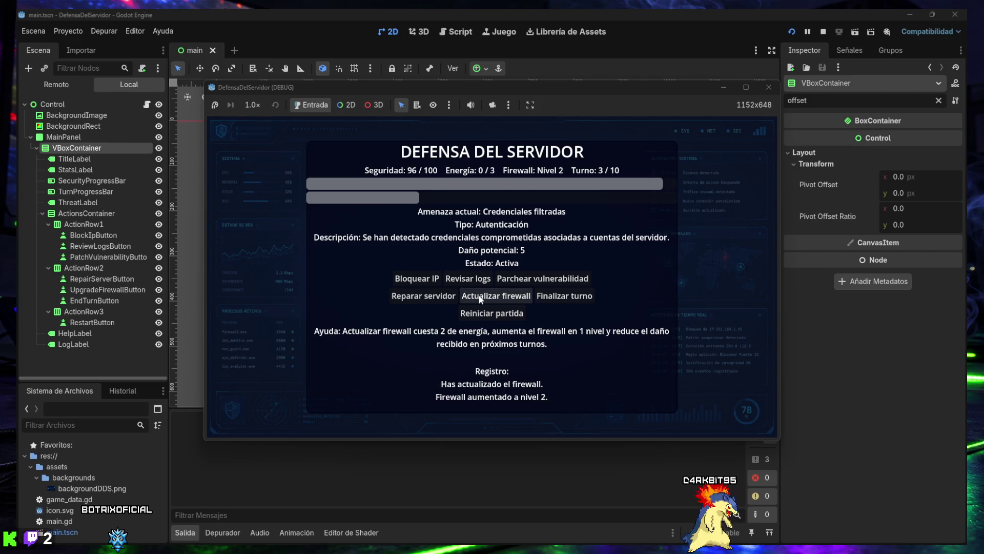
{"action": "left_click", "coordinate": [555, 297]}
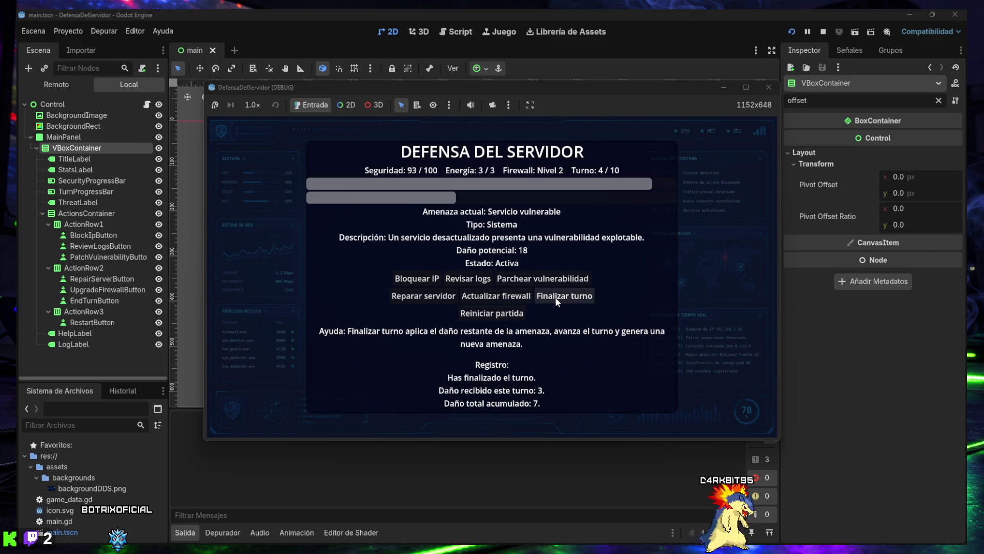
Step: Play turns 4–5, blocking an IP and reviewing the server logs
{"action": "left_click", "coordinate": [426, 281]}
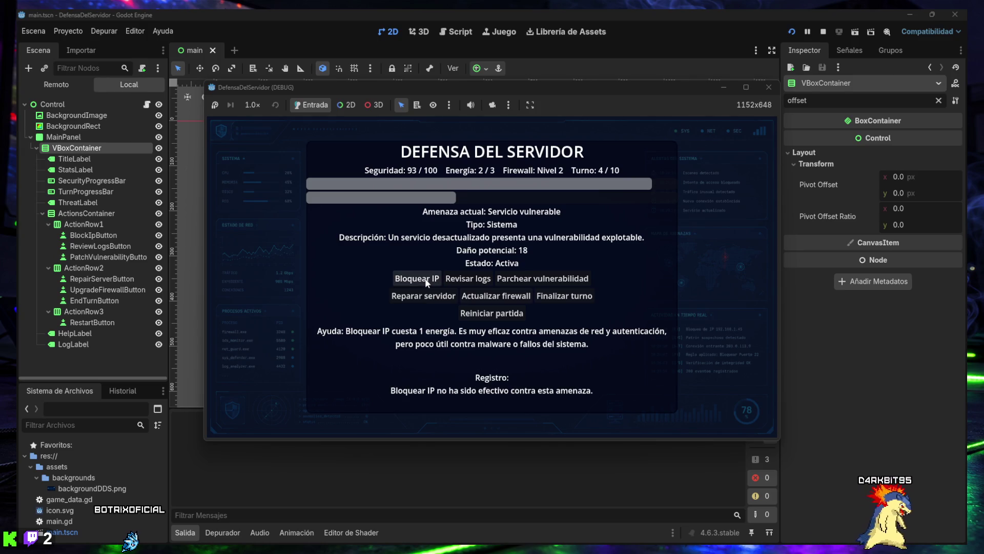
{"action": "left_click", "coordinate": [466, 281]}
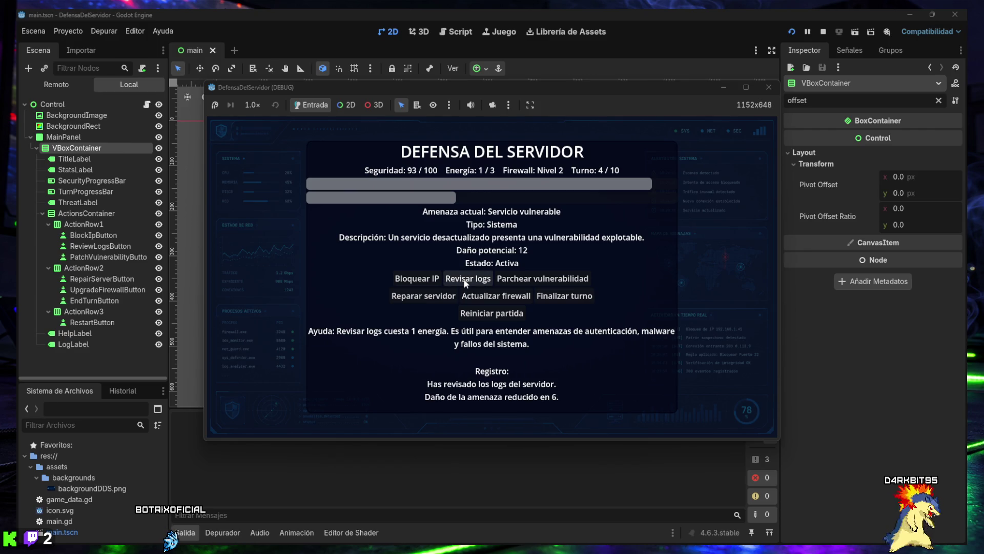
{"action": "left_click", "coordinate": [558, 297]}
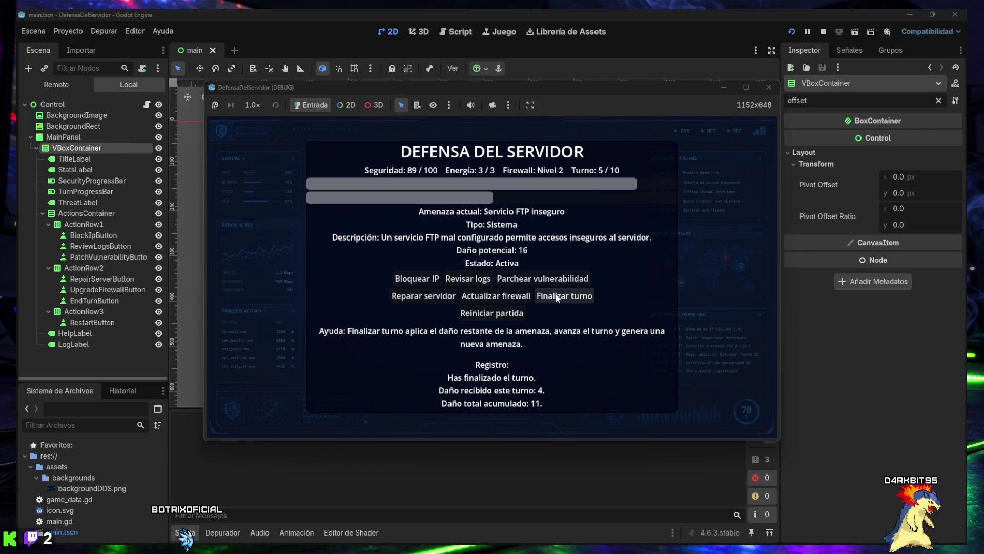
{"action": "left_click", "coordinate": [470, 282]}
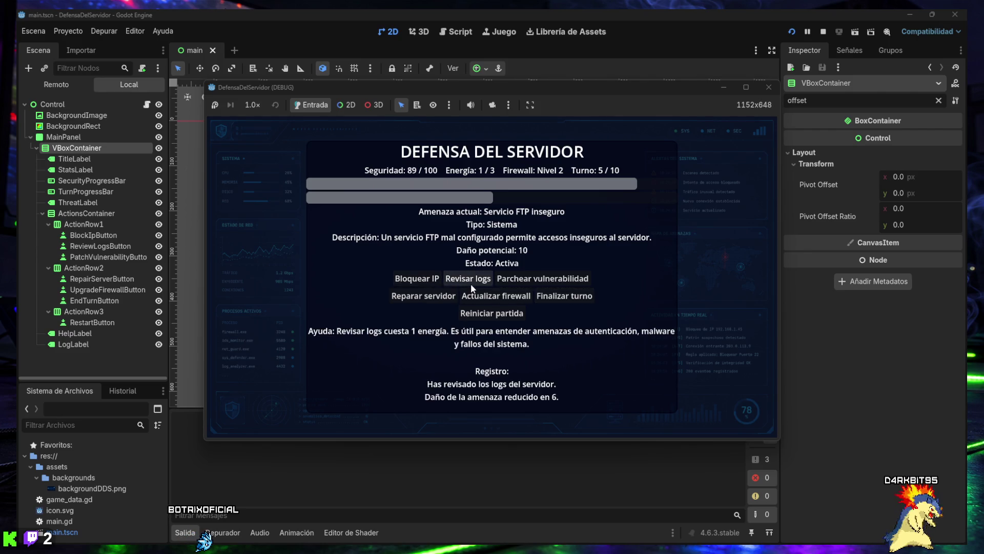
{"action": "left_click", "coordinate": [548, 296]}
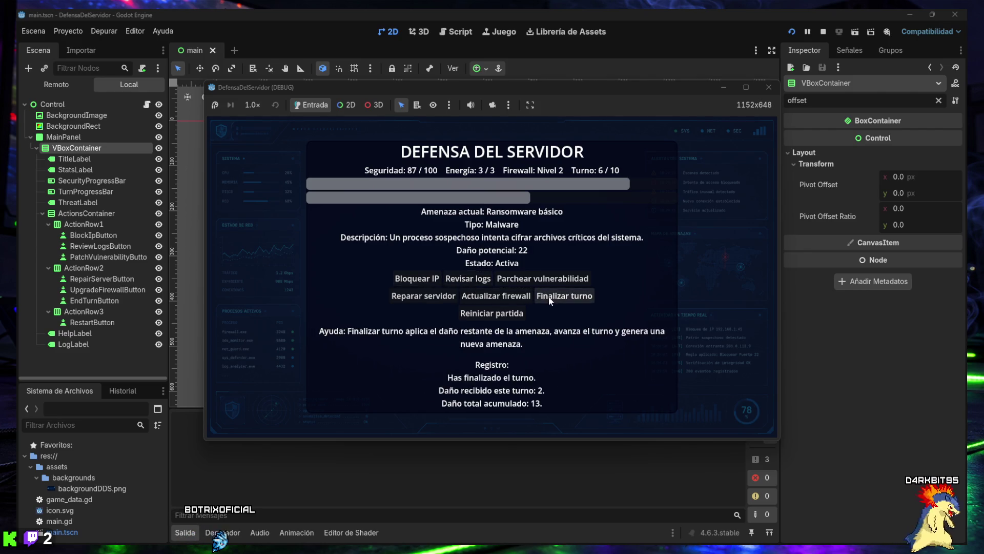
Step: Play turn 6, blocking suspicious IPs until energy runs out
{"action": "left_click", "coordinate": [422, 280]}
{"action": "left_click", "coordinate": [421, 280]}
{"action": "left_click", "coordinate": [420, 280]}
{"action": "left_click", "coordinate": [420, 280]}
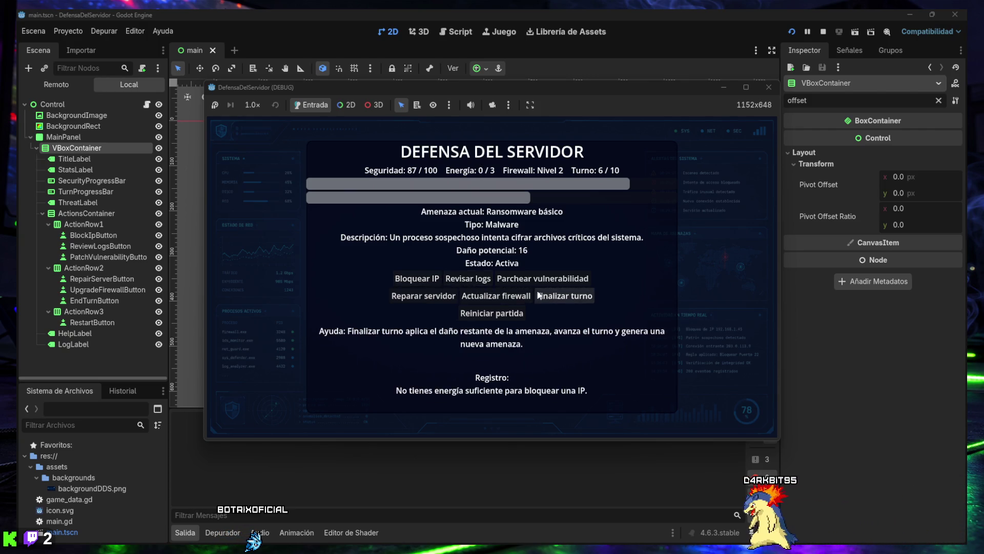
{"action": "left_click", "coordinate": [541, 296]}
Step: Play turn 7, reviewing logs to cut the threat's damage until energy runs out
{"action": "left_click", "coordinate": [467, 281]}
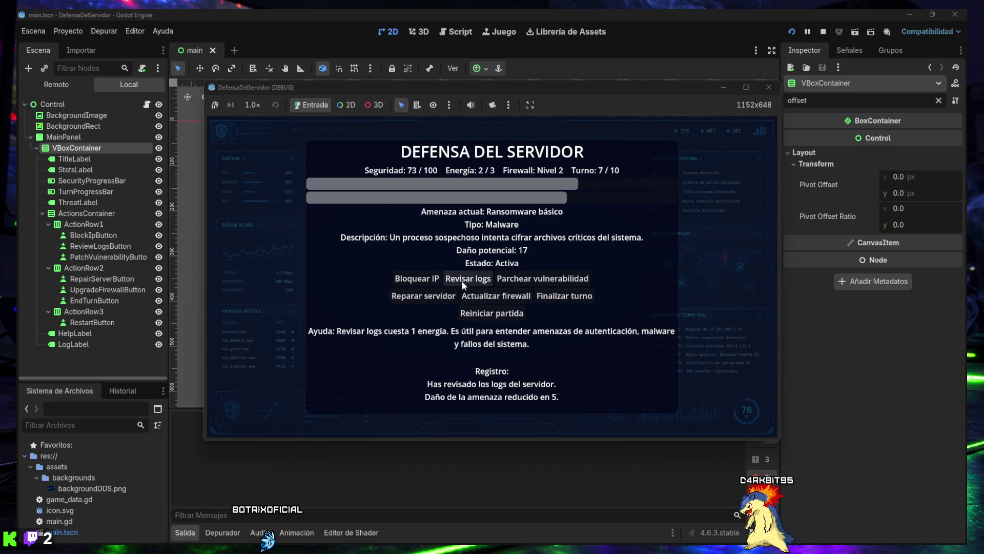
{"action": "left_click", "coordinate": [430, 277]}
{"action": "left_click", "coordinate": [460, 281]}
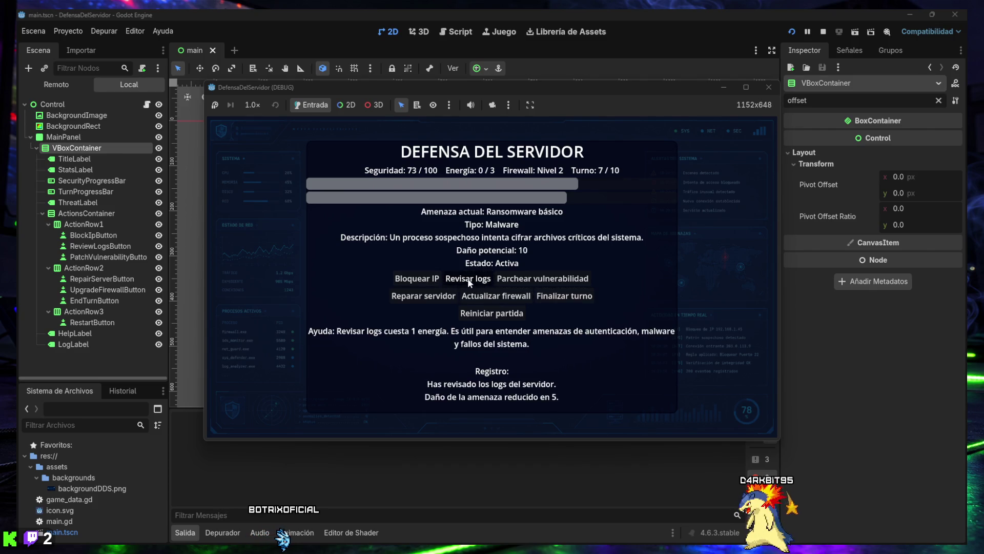
{"action": "left_click", "coordinate": [470, 282]}
{"action": "left_click", "coordinate": [562, 296]}
Step: Finish turns 8–10 to reach 'VICTORIA AJUSTADA' at 40/100 security, then close the game
{"action": "left_click", "coordinate": [463, 282]}
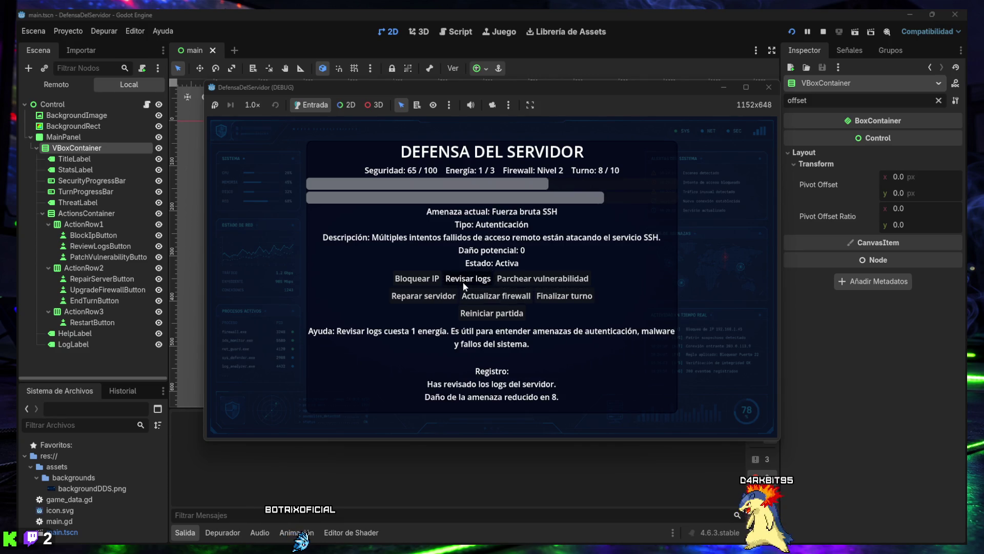
{"action": "left_click", "coordinate": [574, 299]}
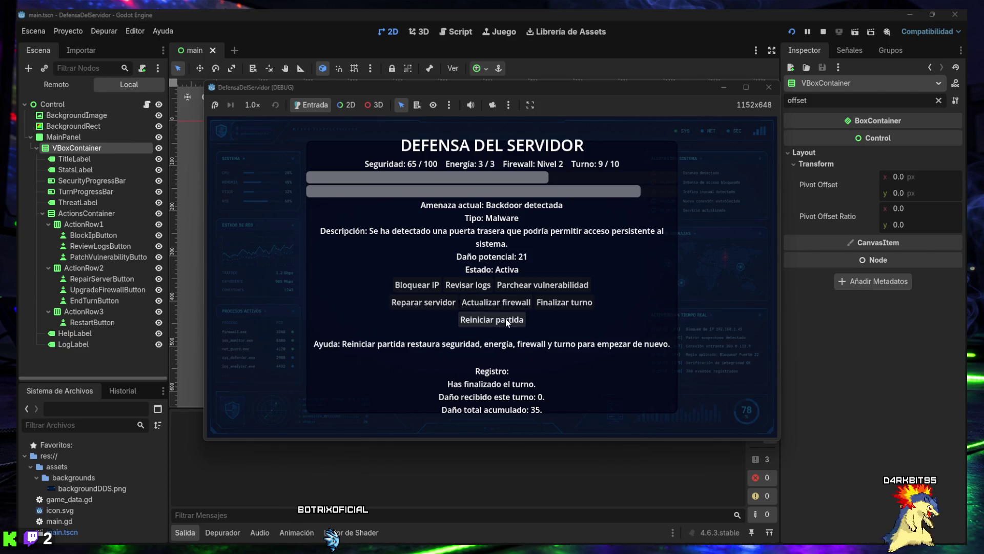
{"action": "left_click", "coordinate": [551, 304]}
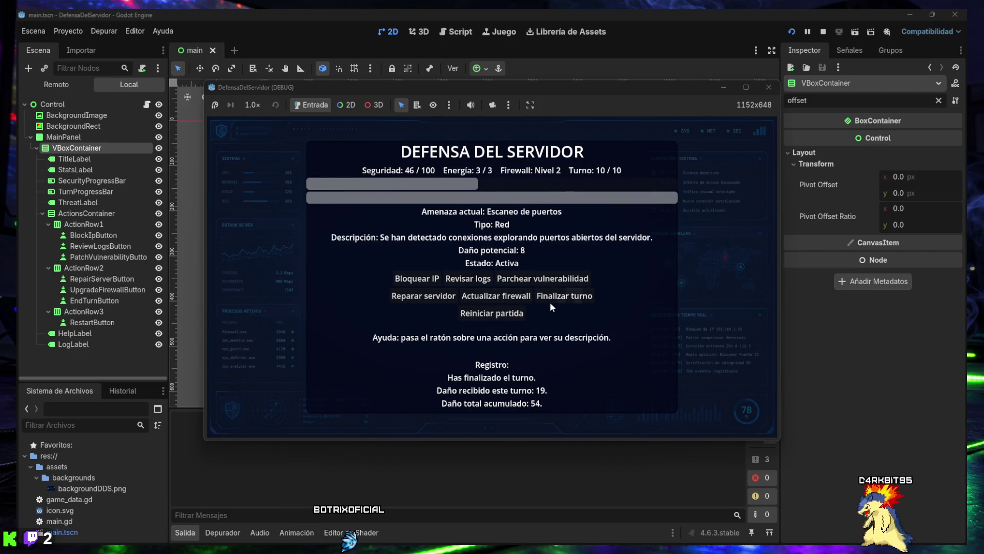
{"action": "left_click", "coordinate": [551, 299]}
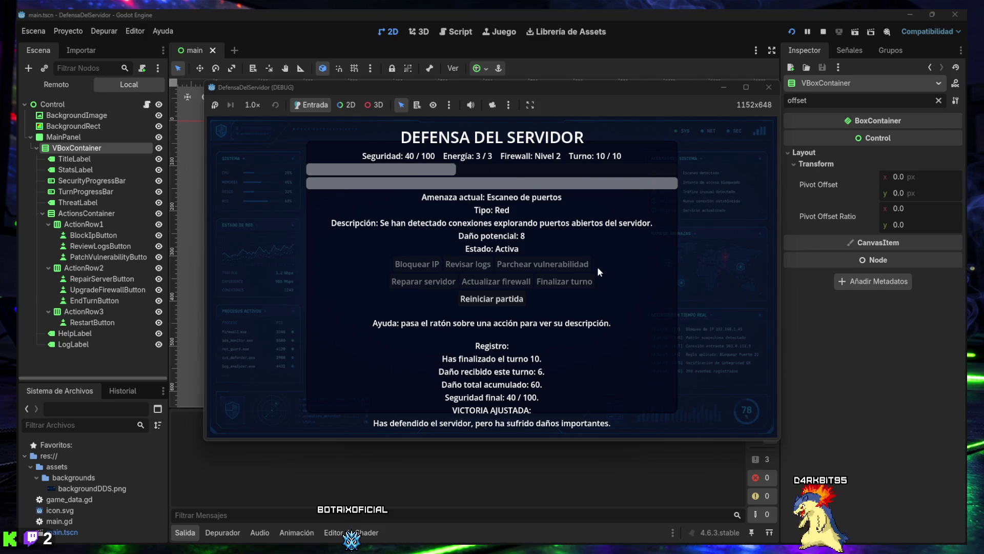
{"action": "left_click", "coordinate": [768, 87]}
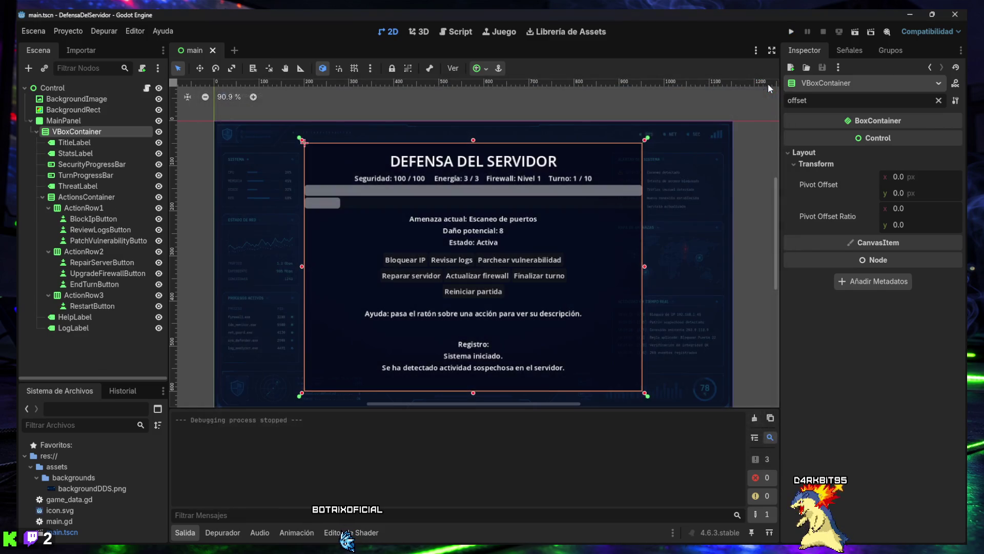
Step: Hide the output log, fold VBoxContainer's children and select MainPanel
{"action": "left_click", "coordinate": [185, 532]}
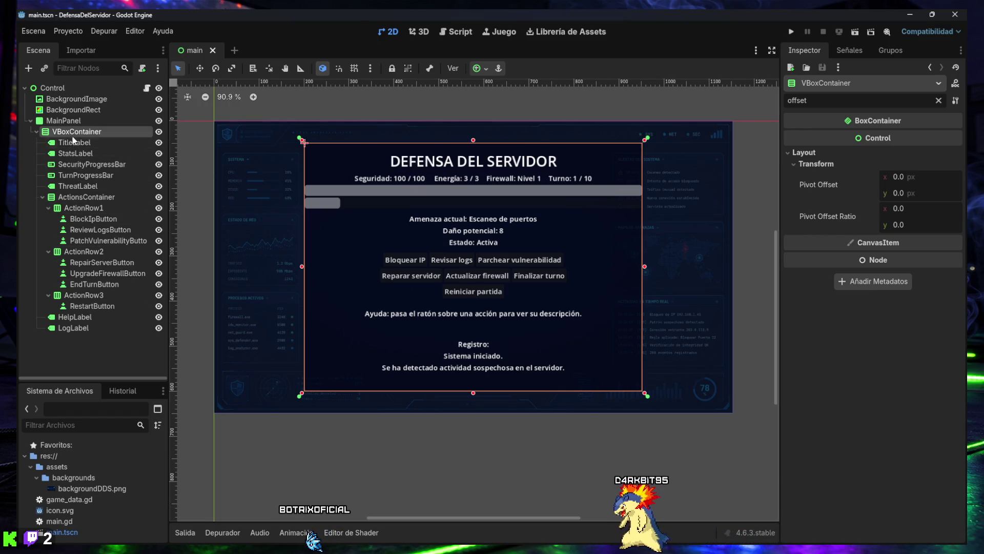
{"action": "left_click", "coordinate": [37, 131]}
{"action": "left_click", "coordinate": [51, 121]}
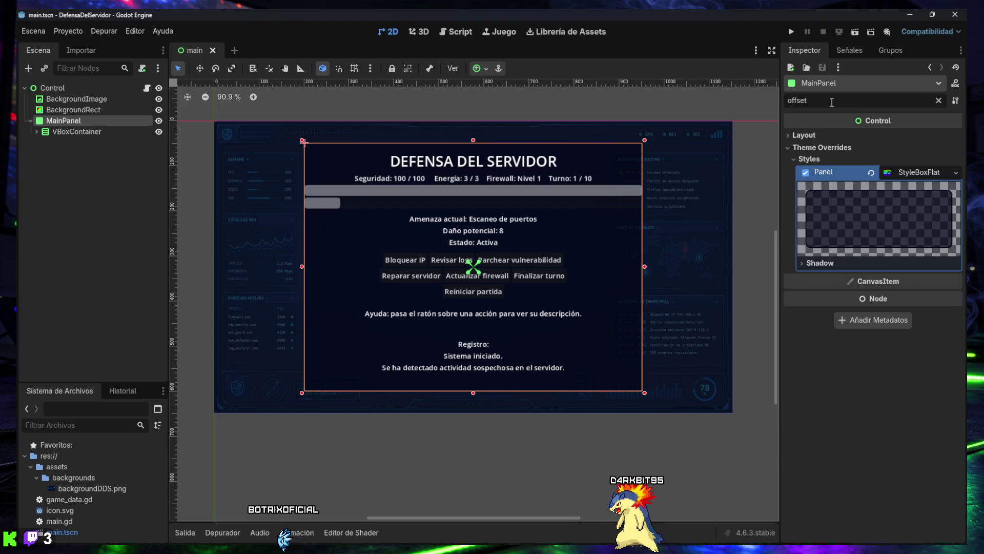
Step: Clear the Inspector's 'offset' filter and browse MainPanel's full property list
{"action": "left_click", "coordinate": [938, 101]}
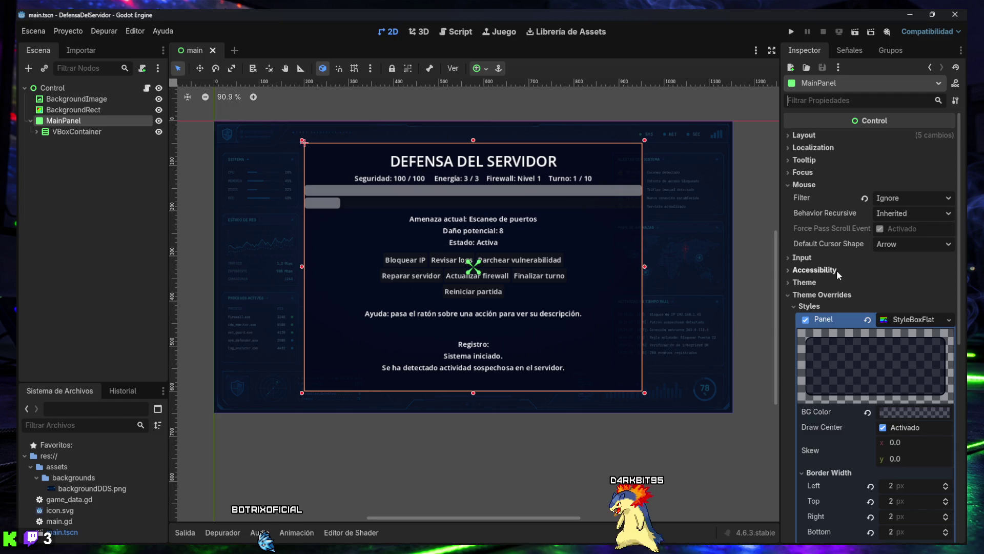
{"action": "scroll", "coordinate": [836, 270], "scroll_direction": "down", "scroll_amount": 3}
{"action": "scroll", "coordinate": [837, 269], "scroll_direction": "up", "scroll_amount": 3}
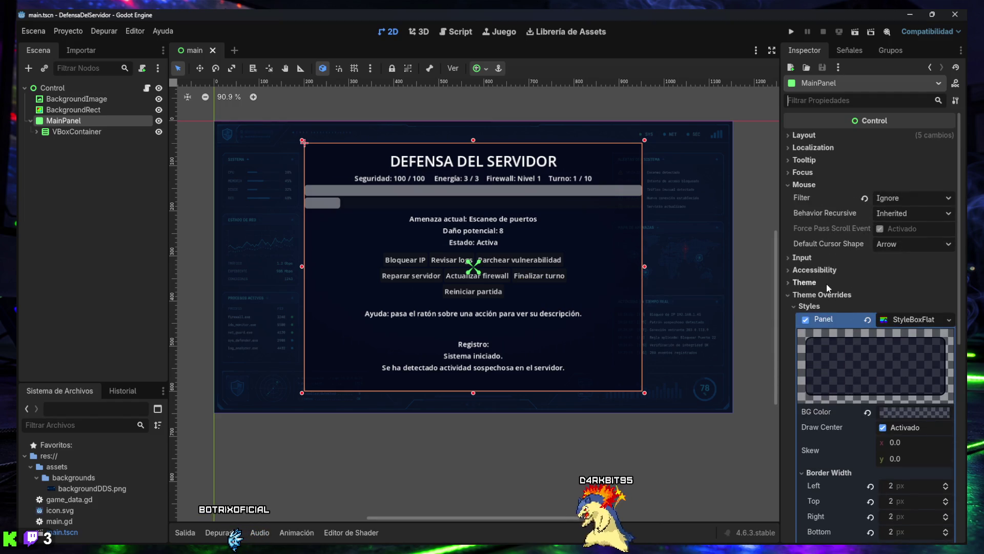
{"action": "scroll", "coordinate": [823, 359], "scroll_direction": "down", "scroll_amount": 1}
{"action": "scroll", "coordinate": [823, 358], "scroll_direction": "down", "scroll_amount": 2}
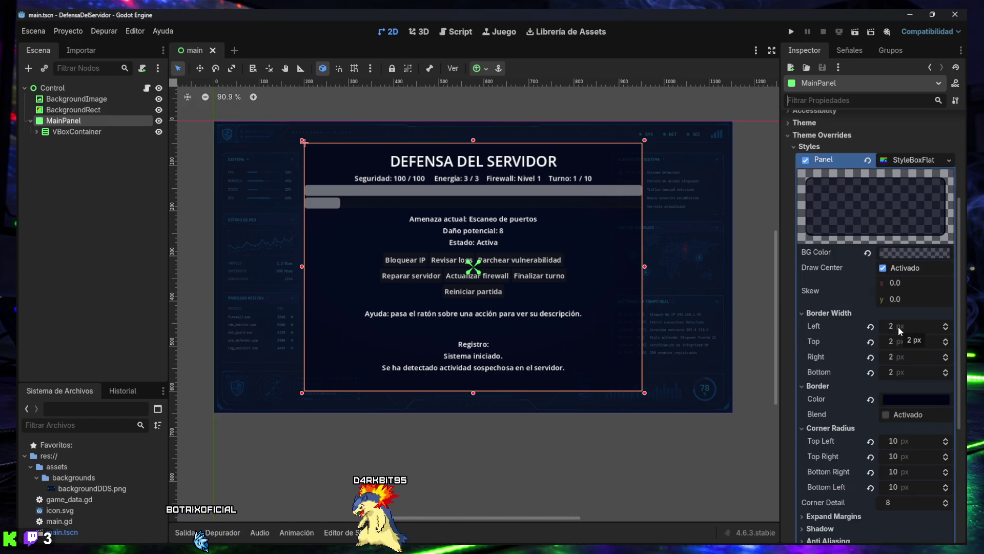
{"action": "scroll", "coordinate": [885, 438], "scroll_direction": "up", "scroll_amount": 5}
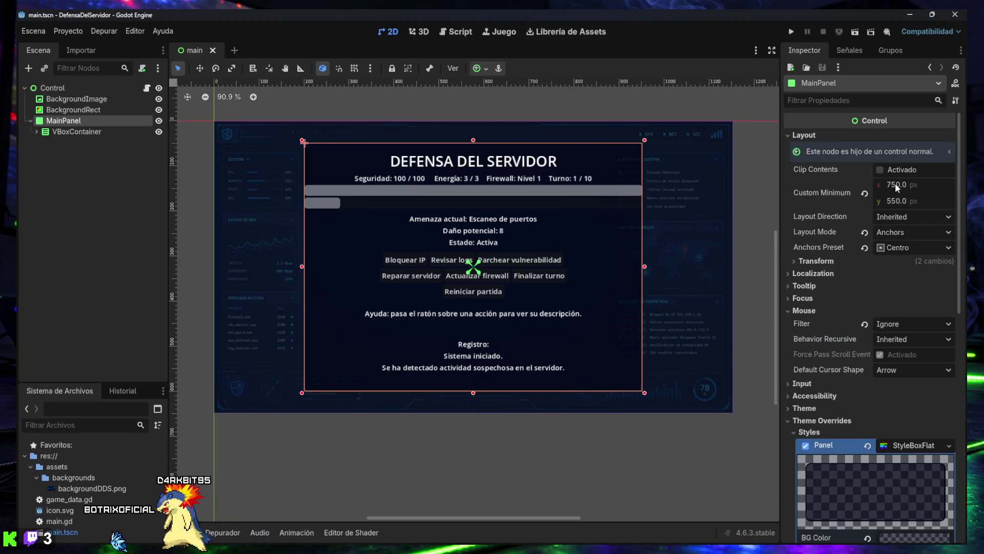
Step: Set MainPanel's custom minimum size to 850 × 625 px, then launch a test run
{"action": "left_click", "coordinate": [896, 184]}
{"action": "type", "text": "850"}
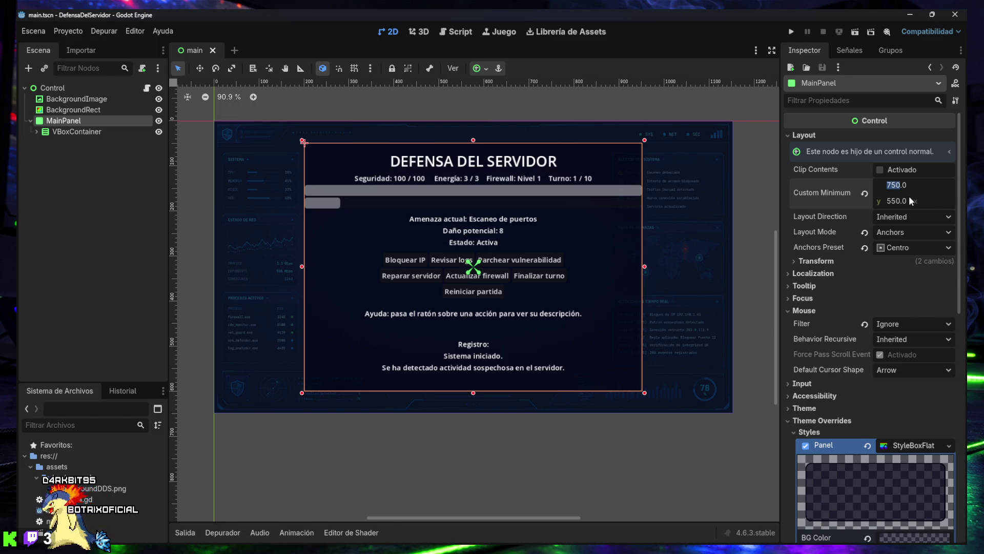
{"action": "key", "text": "Return"}
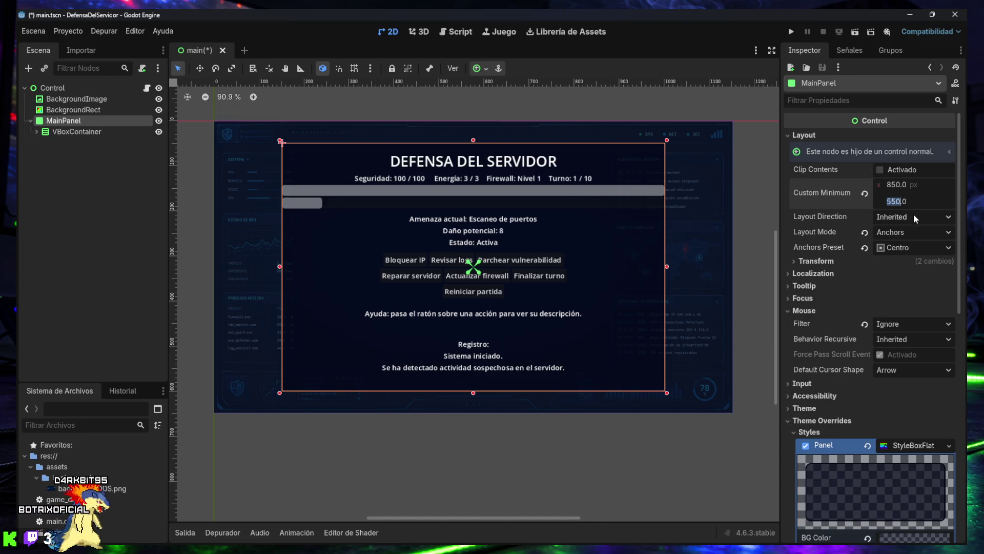
{"action": "type", "text": "750"}
{"action": "key", "text": "Return"}
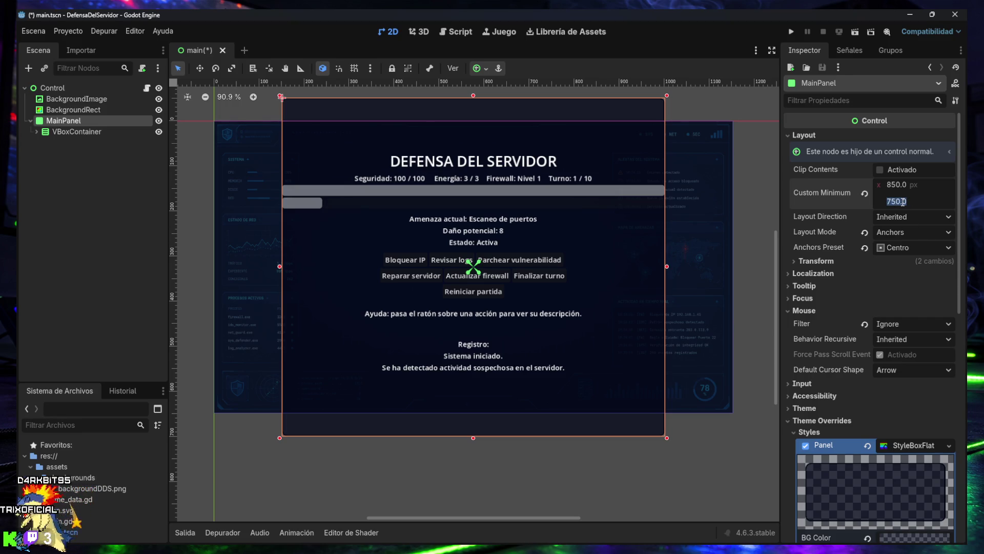
{"action": "type", "text": "650"}
{"action": "key", "text": "Return"}
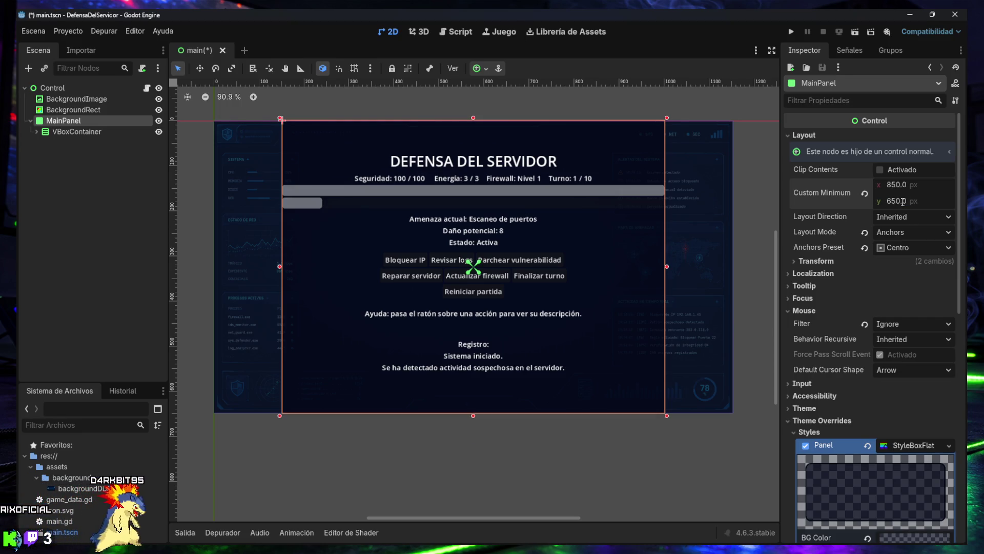
{"action": "left_click", "coordinate": [903, 202]}
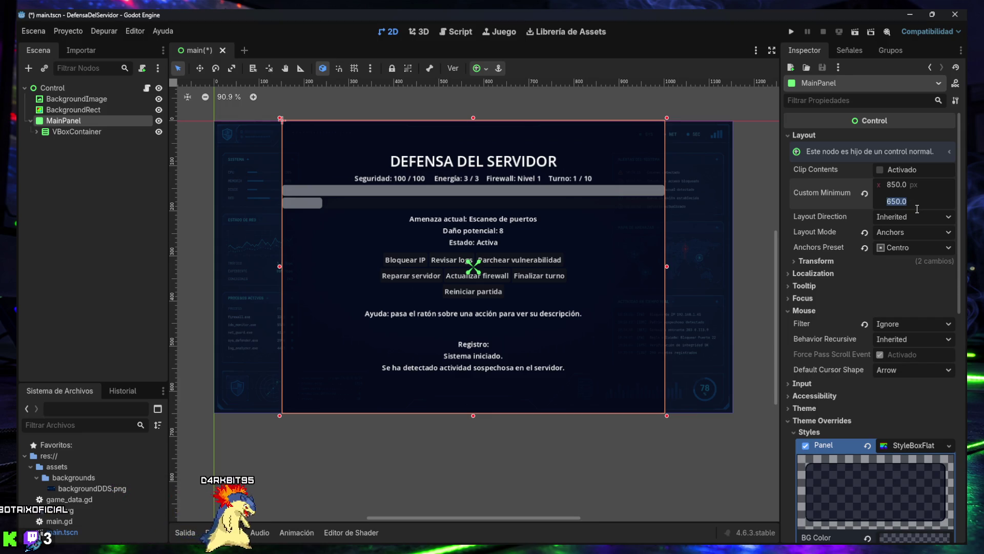
{"action": "type", "text": "625"}
{"action": "key", "text": "Return"}
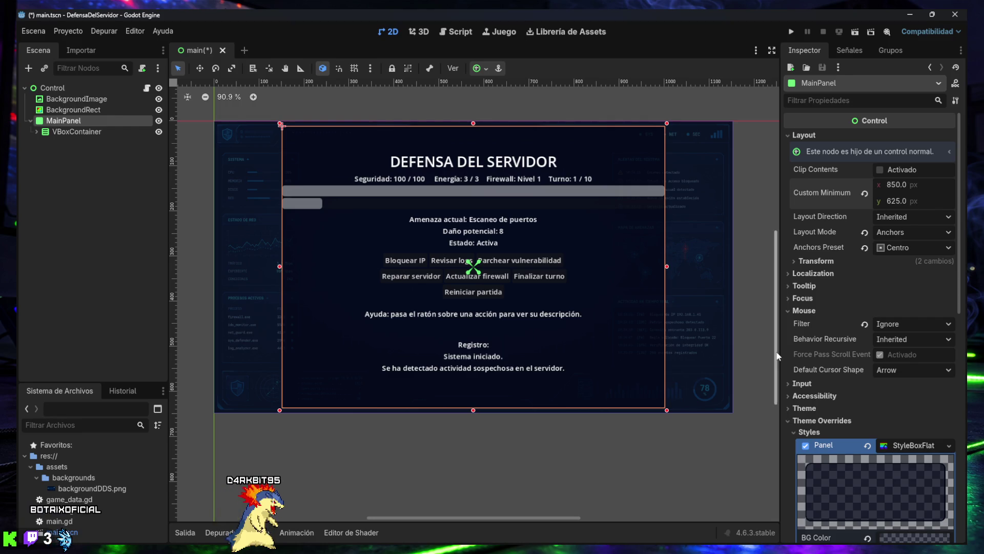
{"action": "left_click", "coordinate": [709, 444]}
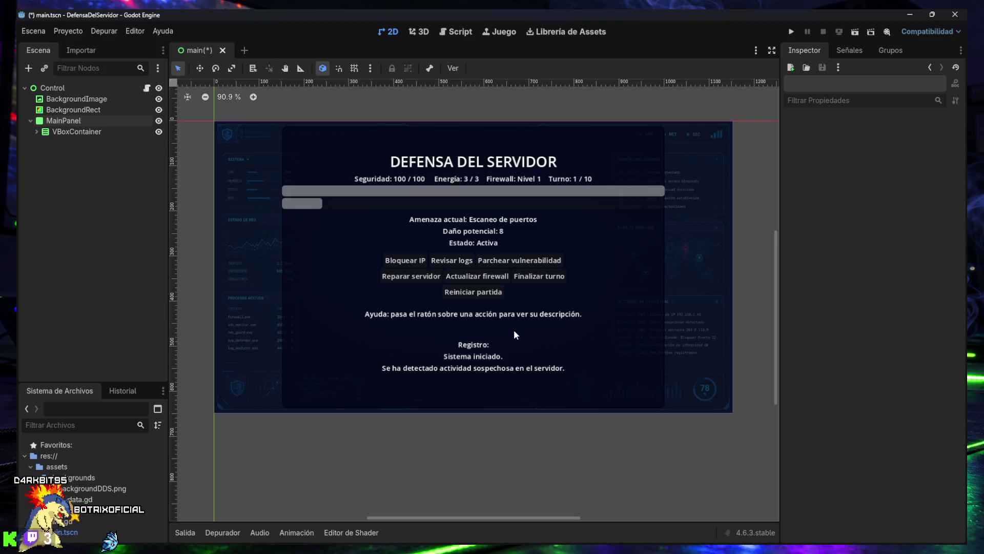
{"action": "left_click", "coordinate": [790, 31]}
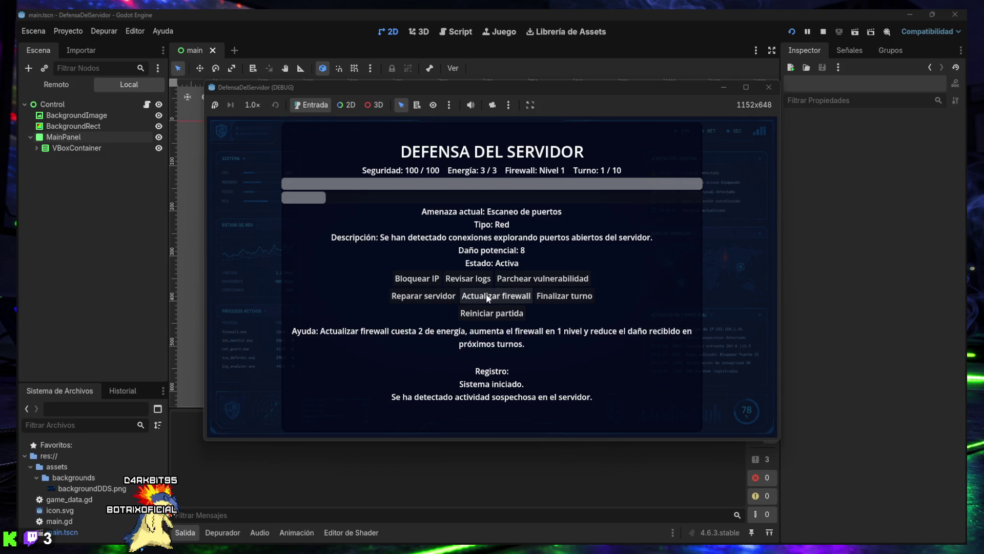
Step: Upgrade the firewall to level 5 while ending the first five turns
{"action": "left_click", "coordinate": [487, 296]}
{"action": "left_click", "coordinate": [559, 296]}
{"action": "left_click", "coordinate": [509, 298]}
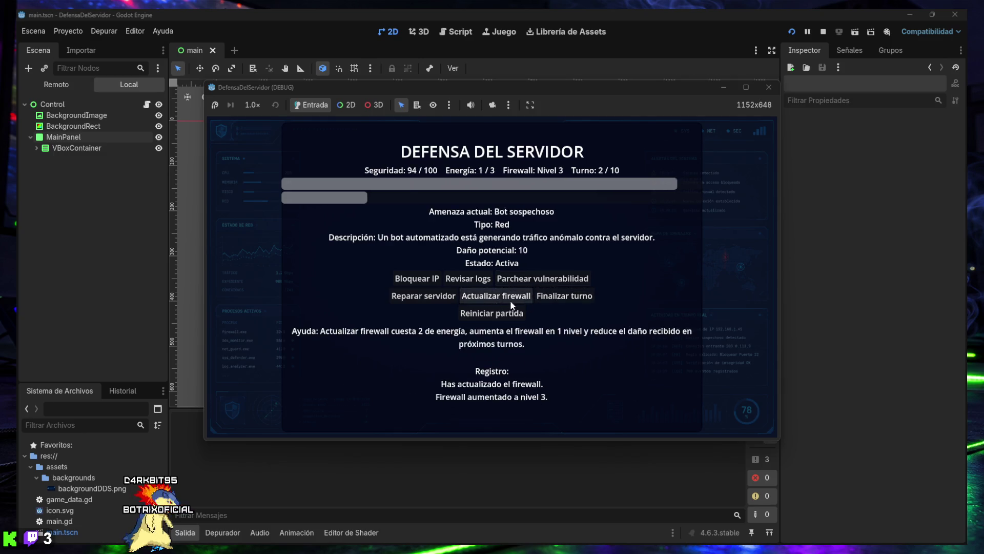
{"action": "left_click", "coordinate": [563, 297]}
{"action": "left_click", "coordinate": [510, 298]}
{"action": "left_click", "coordinate": [563, 298]}
{"action": "left_click", "coordinate": [529, 291]}
{"action": "left_click", "coordinate": [530, 291]}
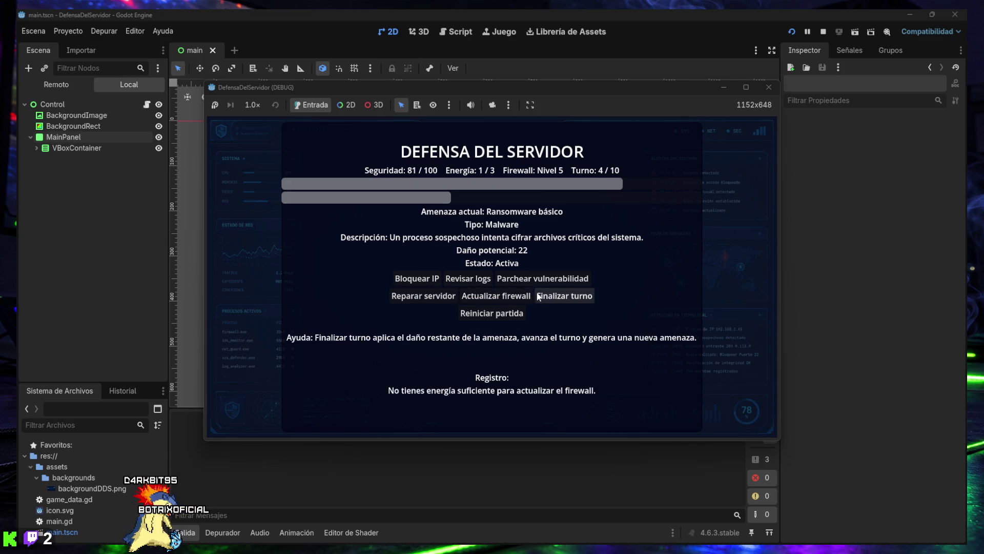
{"action": "left_click", "coordinate": [541, 296]}
{"action": "left_click", "coordinate": [427, 280]}
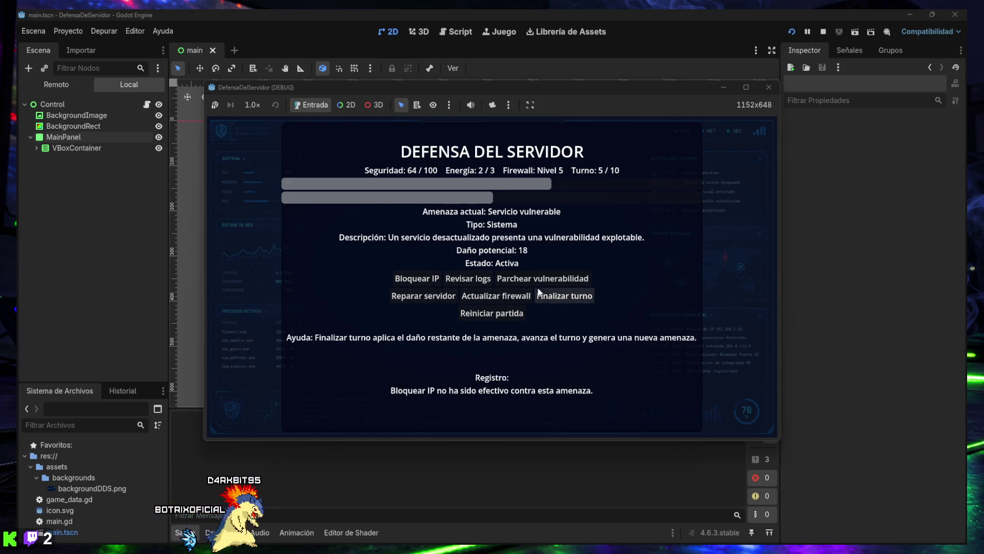
{"action": "left_click", "coordinate": [545, 296]}
Step: Defend turns 6–10 with log reviews, patches and an IP block for a narrow victory
{"action": "left_click", "coordinate": [464, 281]}
{"action": "left_click", "coordinate": [425, 279]}
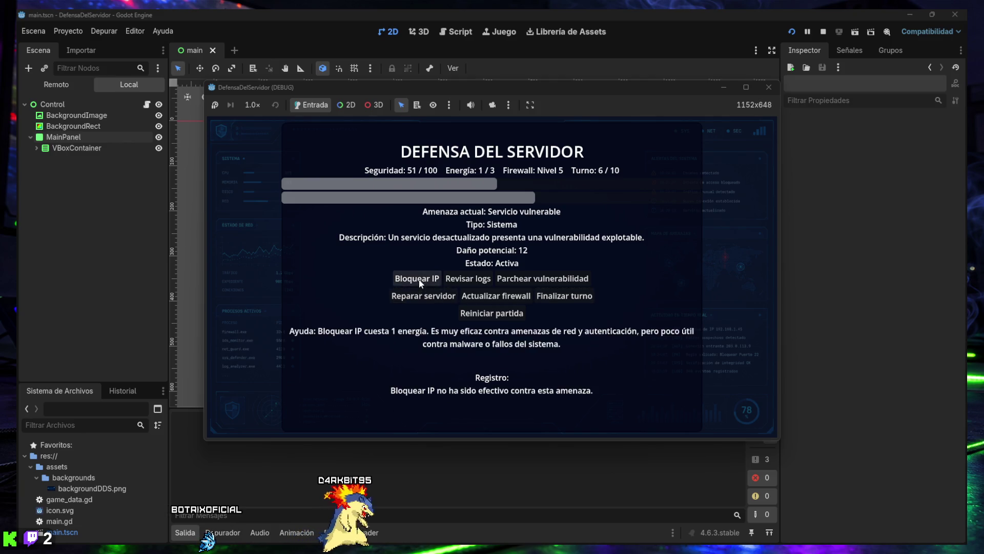
{"action": "left_click", "coordinate": [555, 297]}
{"action": "left_click", "coordinate": [524, 278]}
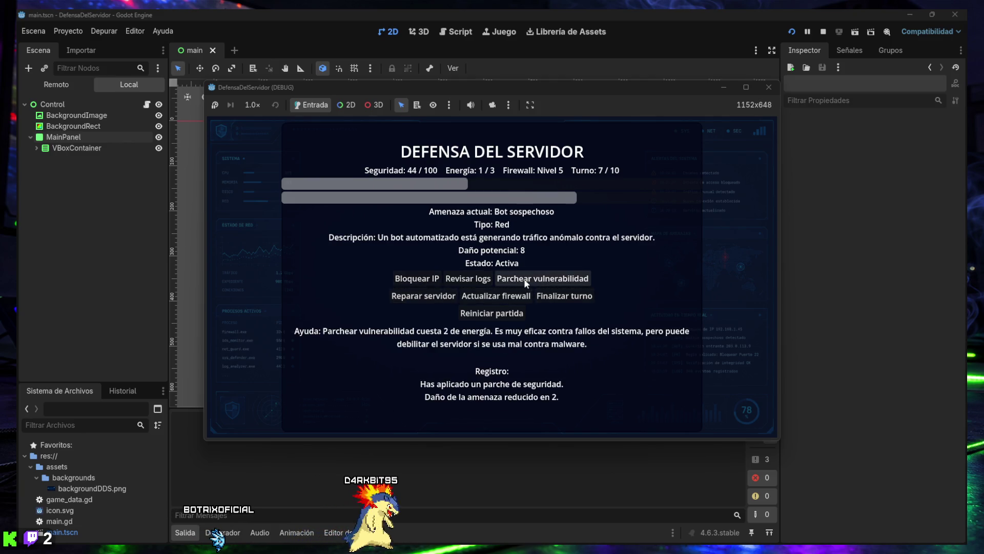
{"action": "left_click", "coordinate": [559, 296]}
{"action": "left_click", "coordinate": [426, 277]}
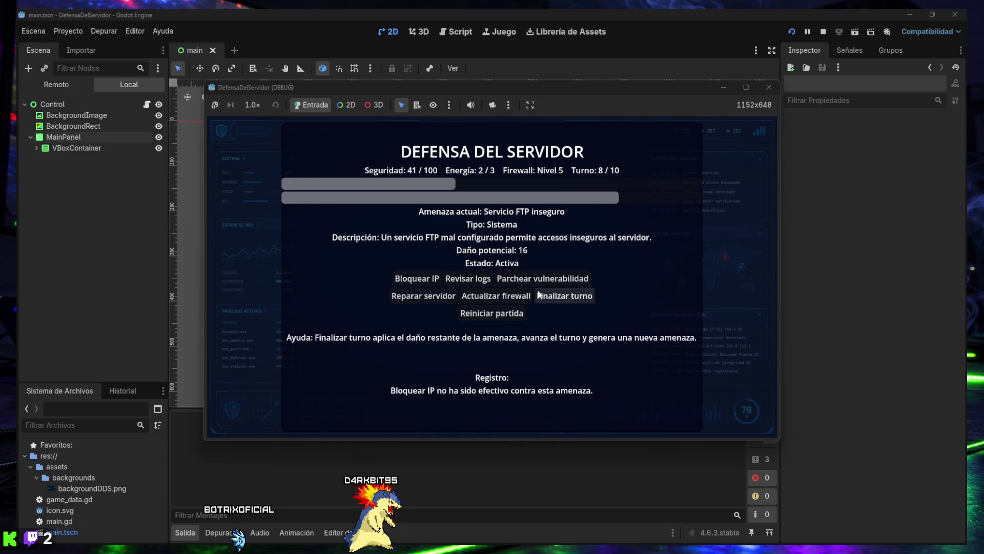
{"action": "left_click", "coordinate": [533, 279]}
{"action": "left_click", "coordinate": [543, 292]}
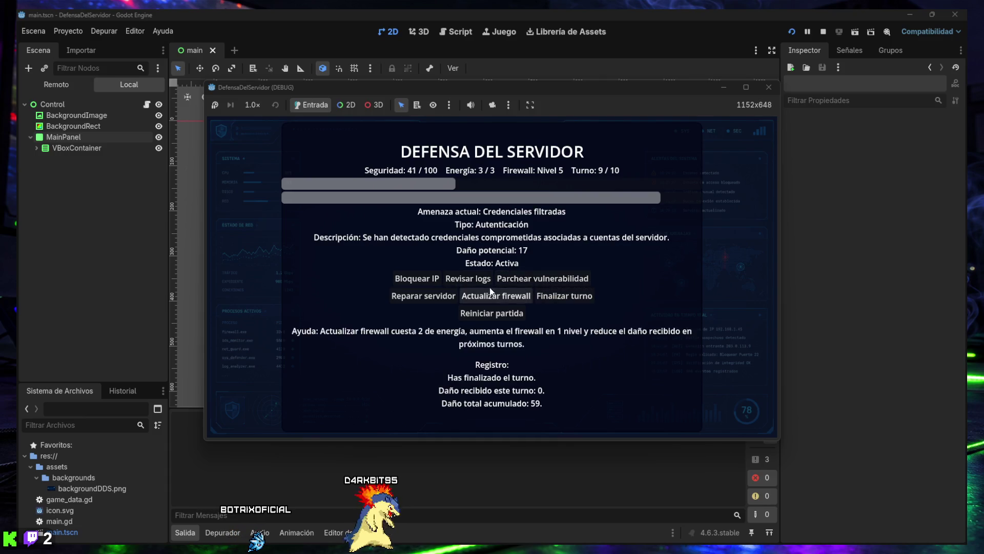
{"action": "left_click", "coordinate": [467, 280]}
{"action": "left_click", "coordinate": [564, 296]}
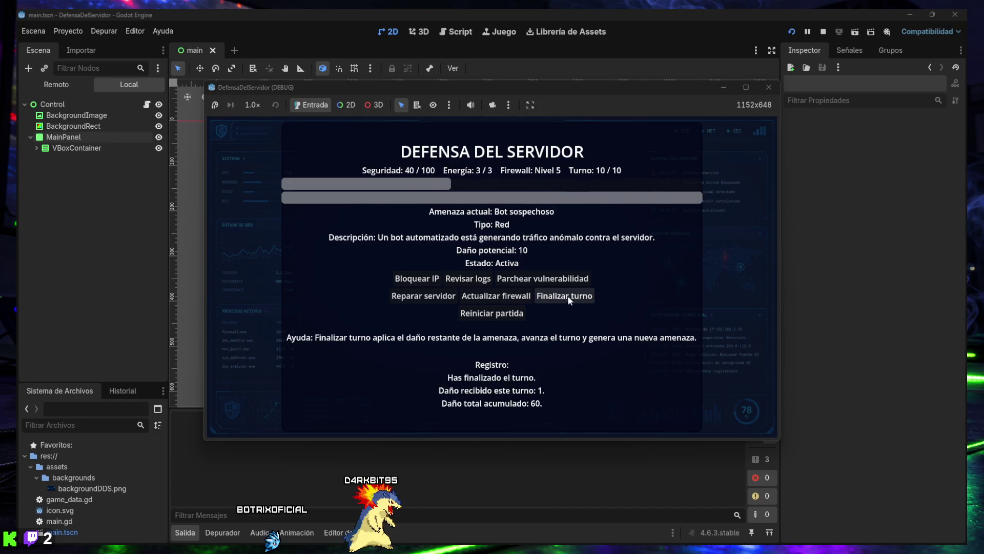
{"action": "left_click", "coordinate": [429, 281]}
{"action": "left_click", "coordinate": [562, 296]}
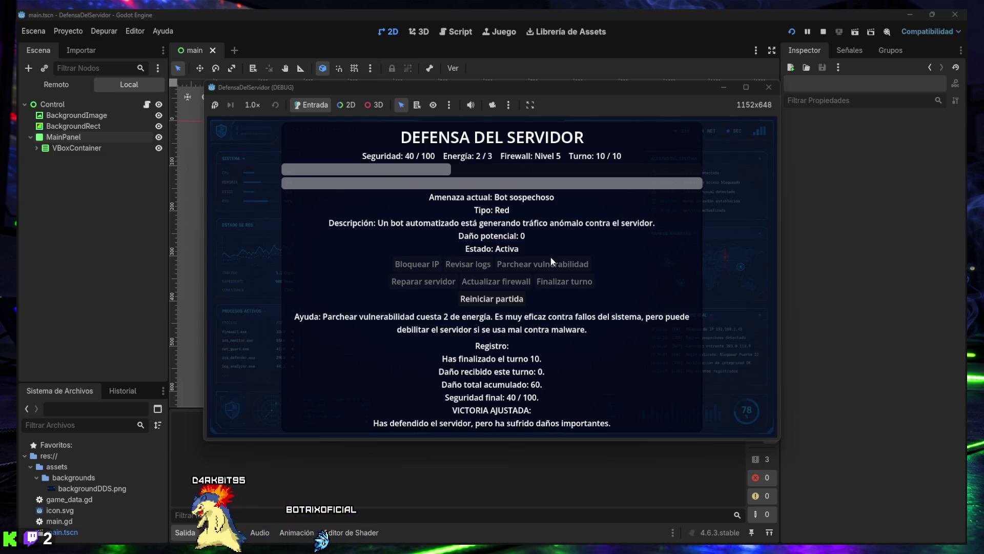
Step: Restart the match, end turns undefended until DERROTA, then close the game window
{"action": "left_click", "coordinate": [495, 299]}
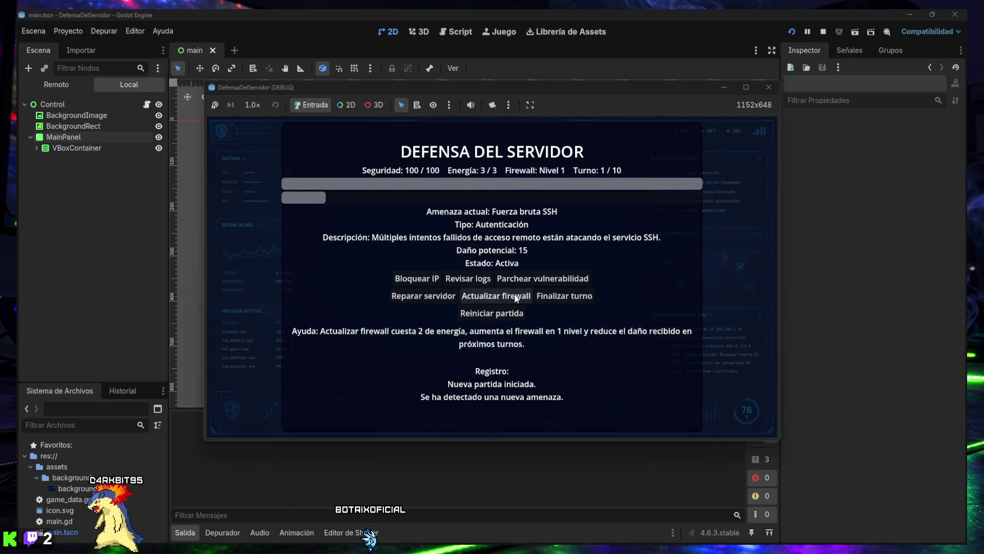
{"action": "left_click", "coordinate": [551, 297]}
{"action": "left_click", "coordinate": [551, 298]}
{"action": "left_click", "coordinate": [551, 298]}
{"action": "left_click", "coordinate": [550, 297]}
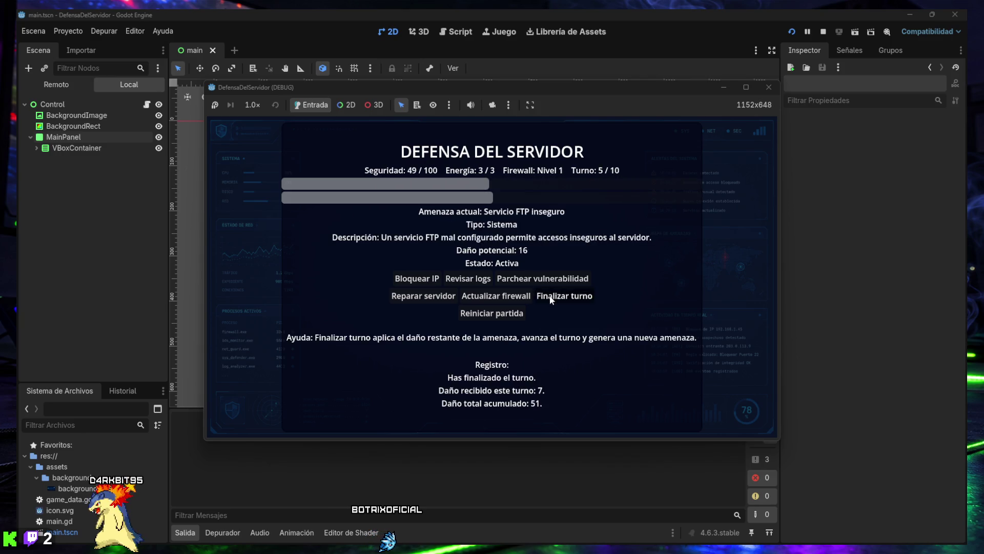
{"action": "left_click", "coordinate": [550, 297]}
{"action": "left_click", "coordinate": [549, 297]}
{"action": "left_click", "coordinate": [549, 298]}
{"action": "left_click", "coordinate": [549, 297]}
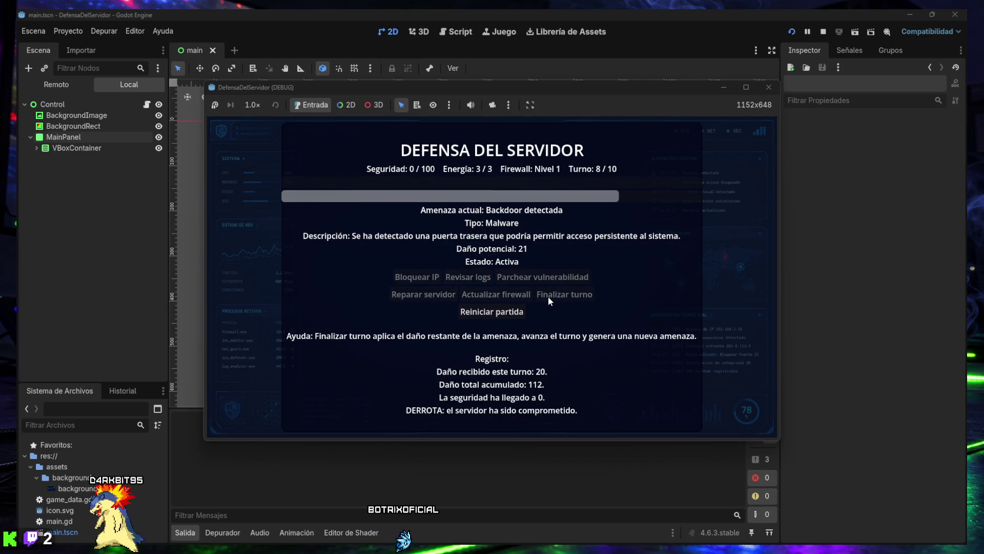
{"action": "left_click", "coordinate": [767, 90]}
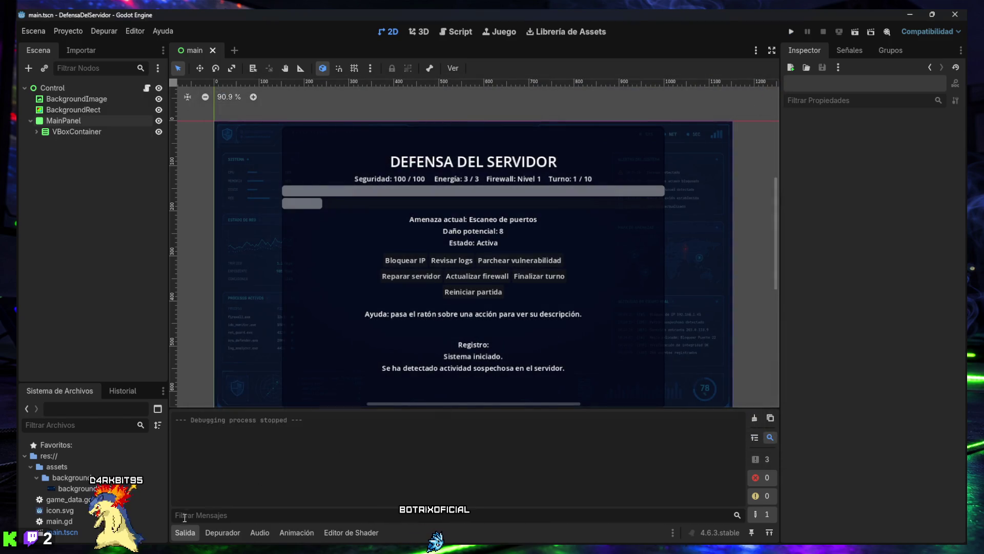
Step: Collapse the Salida output panel at the bottom of the editor
{"action": "left_click", "coordinate": [185, 532]}
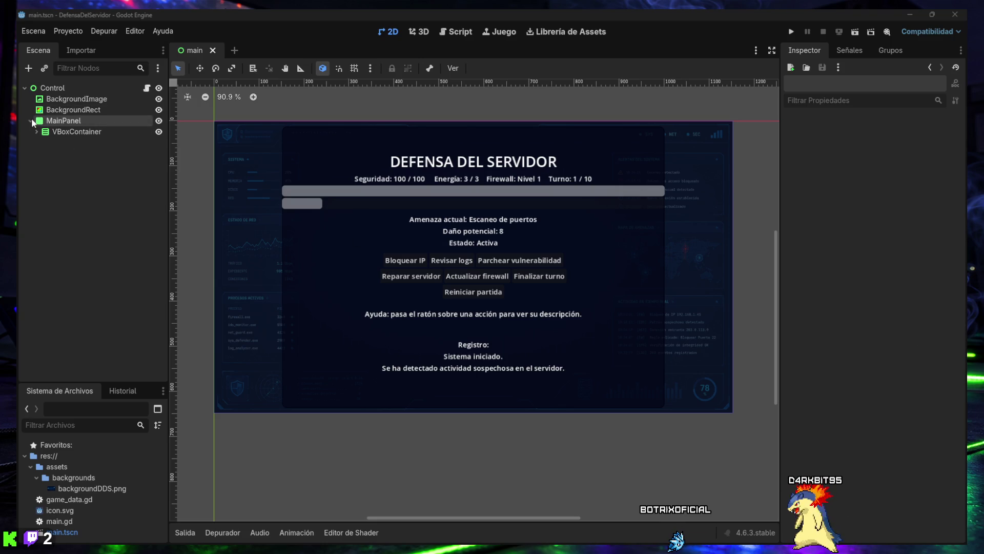
Step: Set SecurityProgressBar's tooltip text to 'Vida'
{"action": "left_click", "coordinate": [37, 132]}
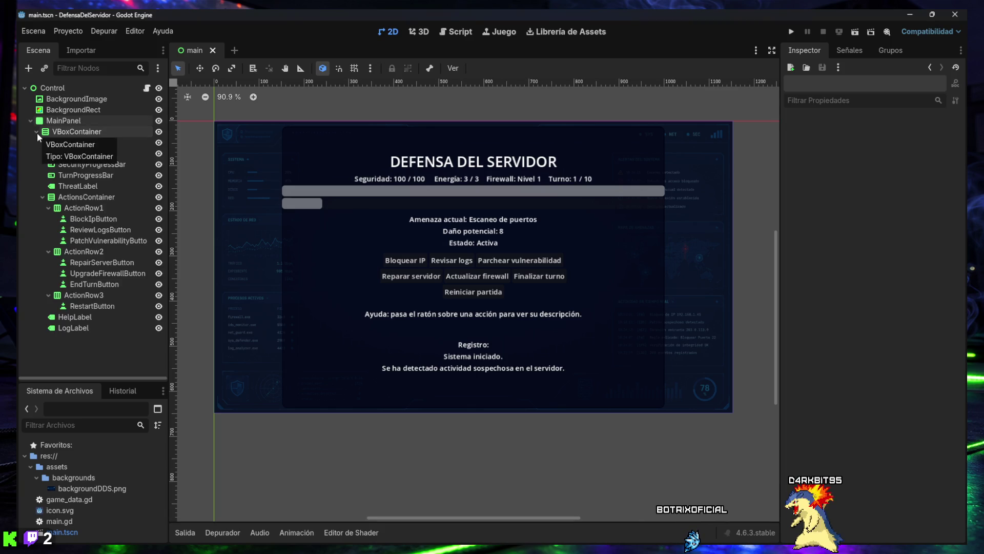
{"action": "left_click", "coordinate": [60, 165]}
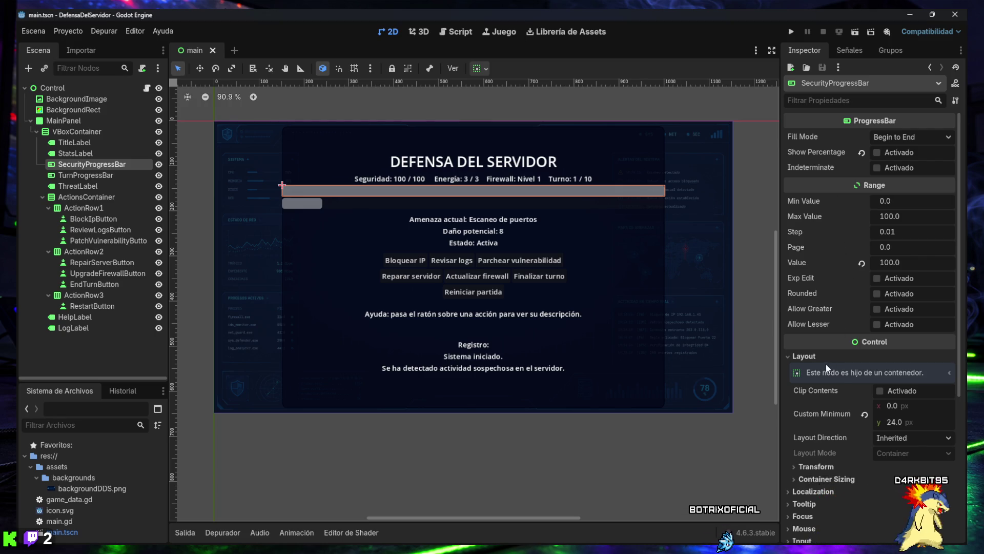
{"action": "left_click", "coordinate": [805, 356]}
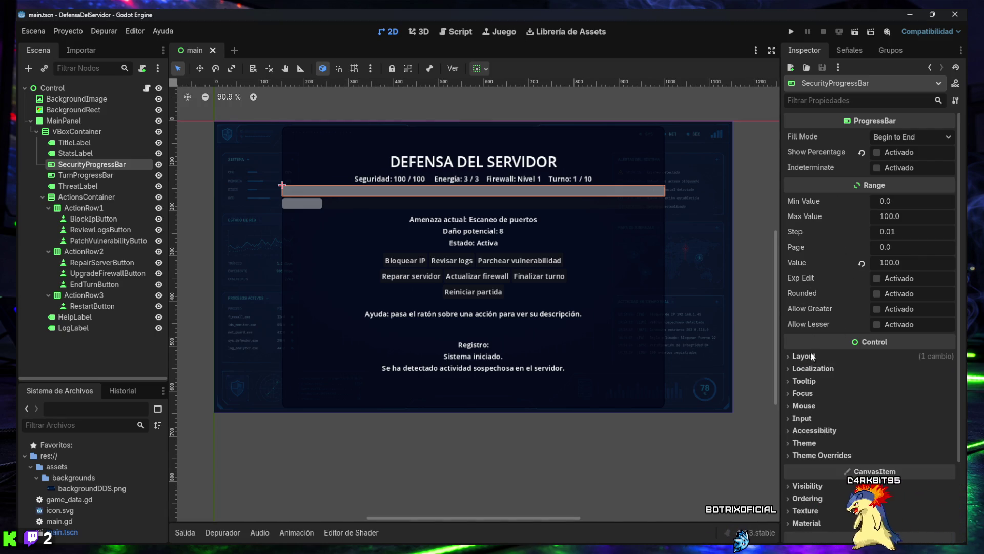
{"action": "left_click", "coordinate": [804, 381]}
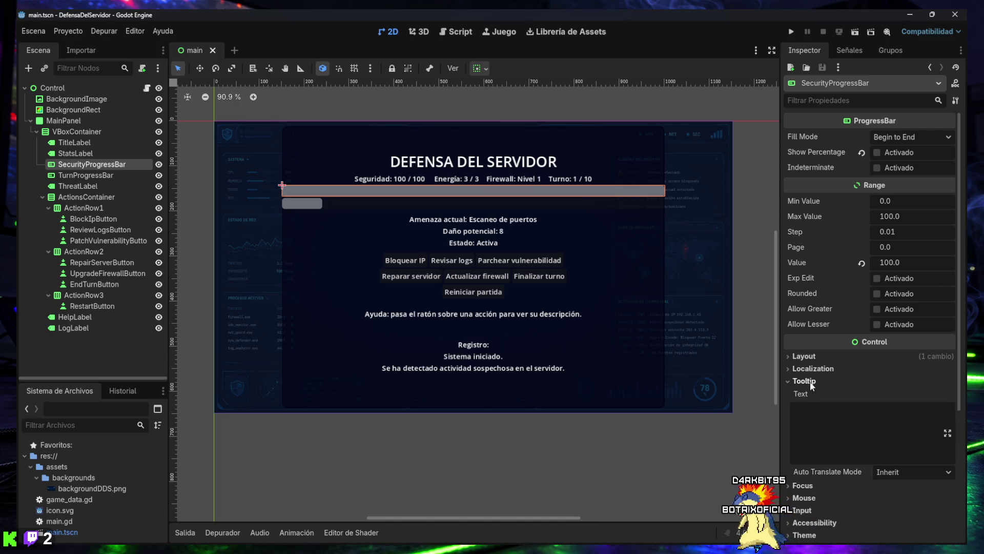
{"action": "left_click", "coordinate": [819, 421]}
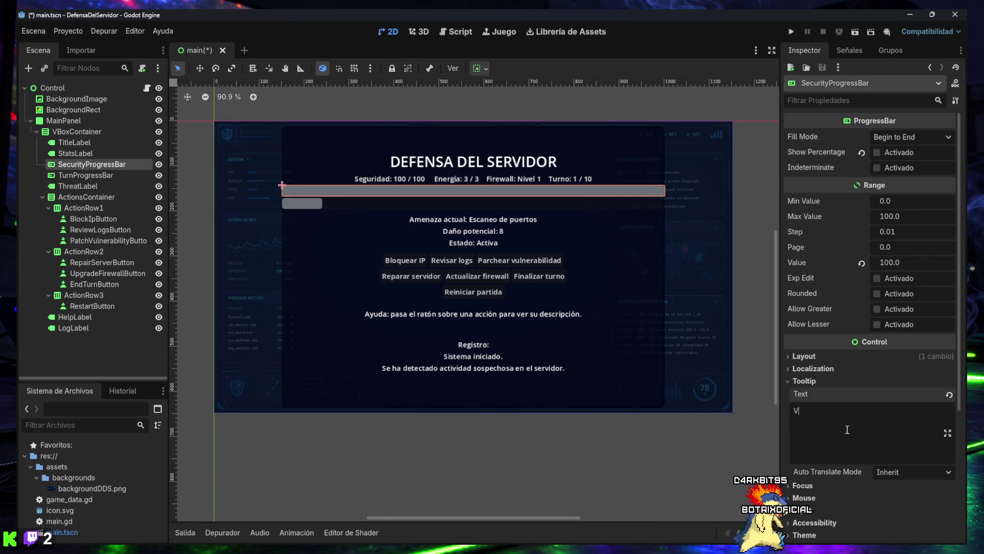
{"action": "type", "text": "Vida"}
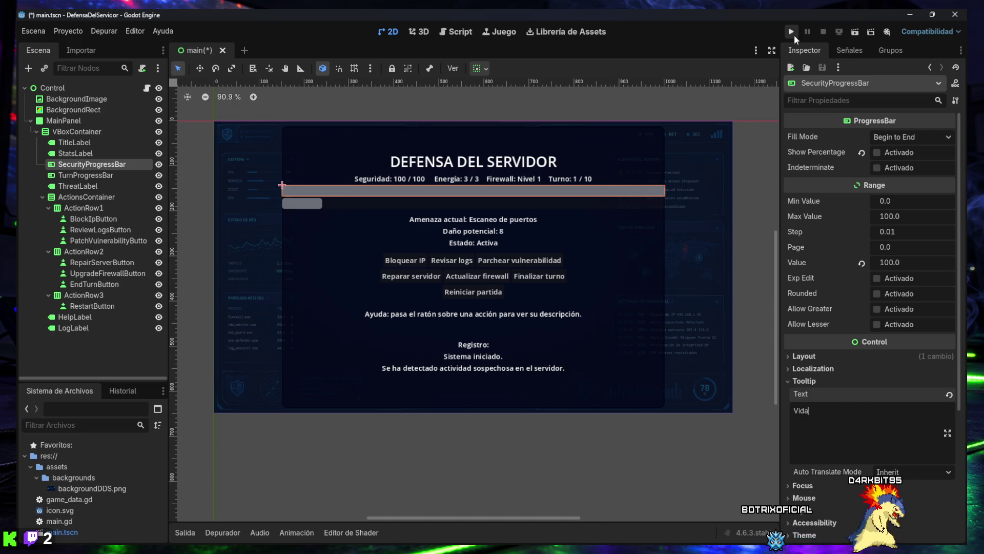
Step: Save main.tscn, run the game with F5, and close the game window
{"action": "key", "text": "ctrl+s"}
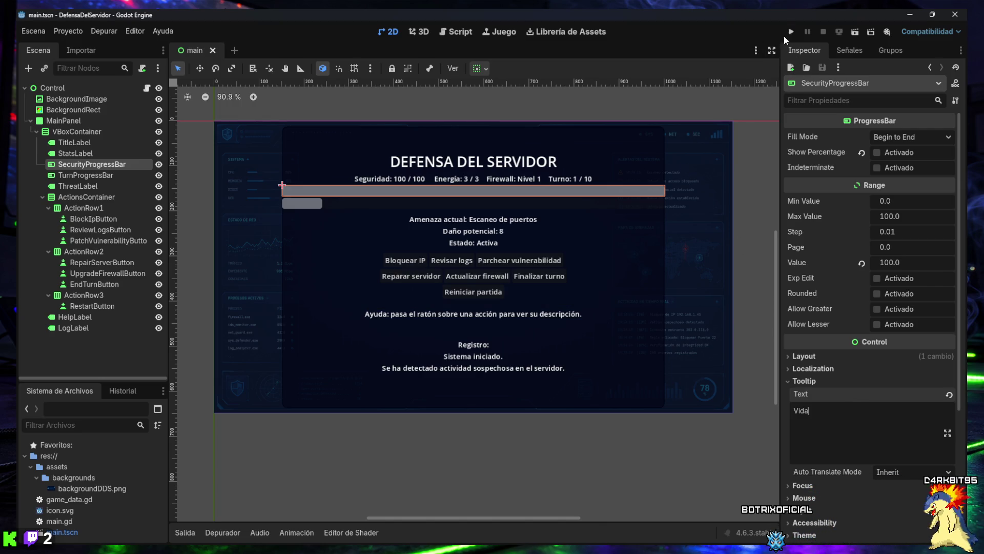
{"action": "key", "text": "F5"}
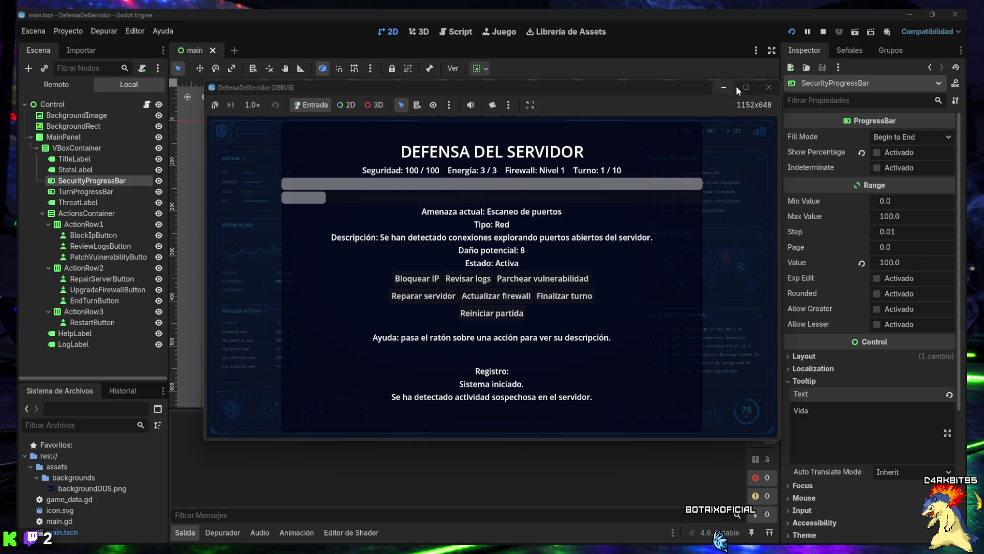
{"action": "left_click", "coordinate": [767, 87]}
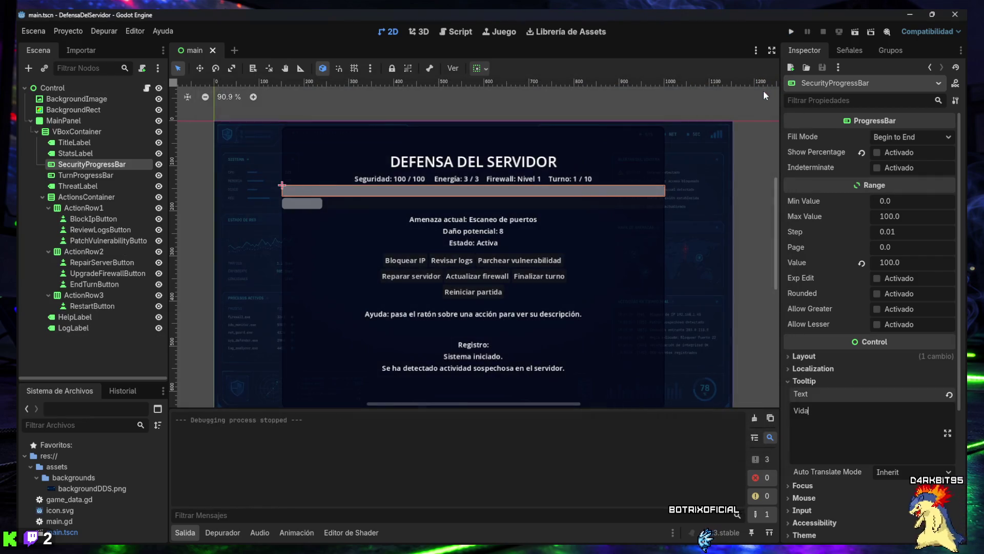
Step: Select TurnProgressBar, expand its Tooltip section, and test-run the game to check tooltips
{"action": "left_click", "coordinate": [82, 175]}
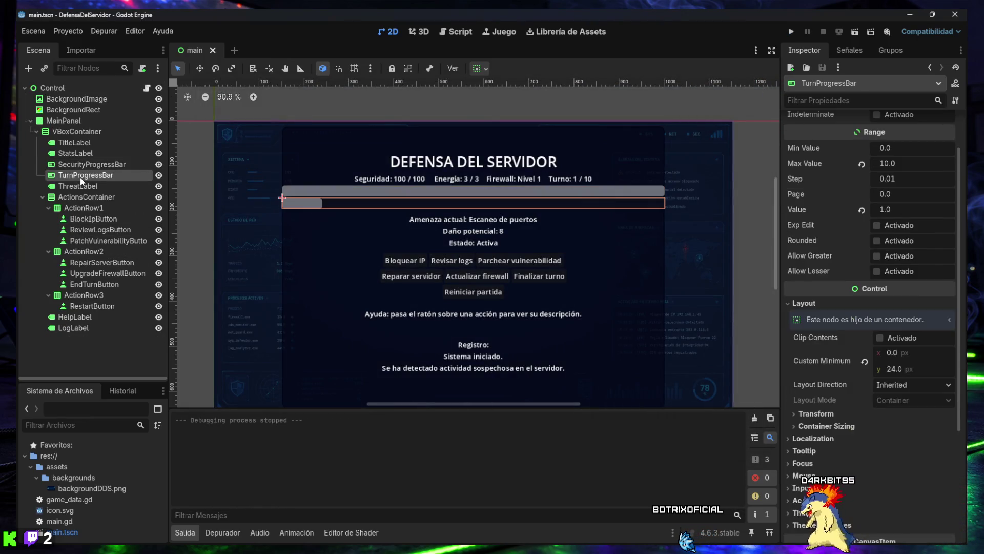
{"action": "left_click", "coordinate": [804, 451]}
{"action": "type", "text": "Turno"}
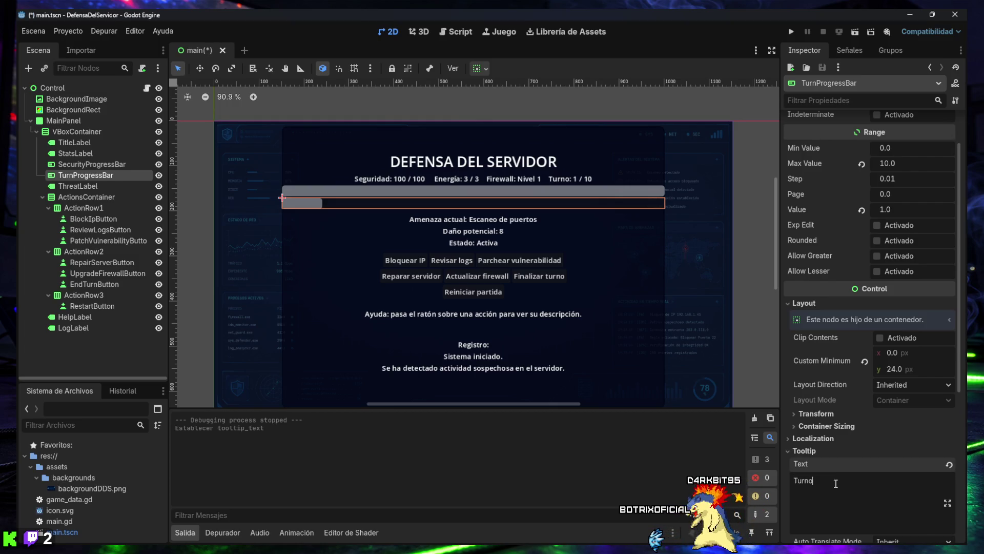
{"action": "left_click", "coordinate": [792, 33]}
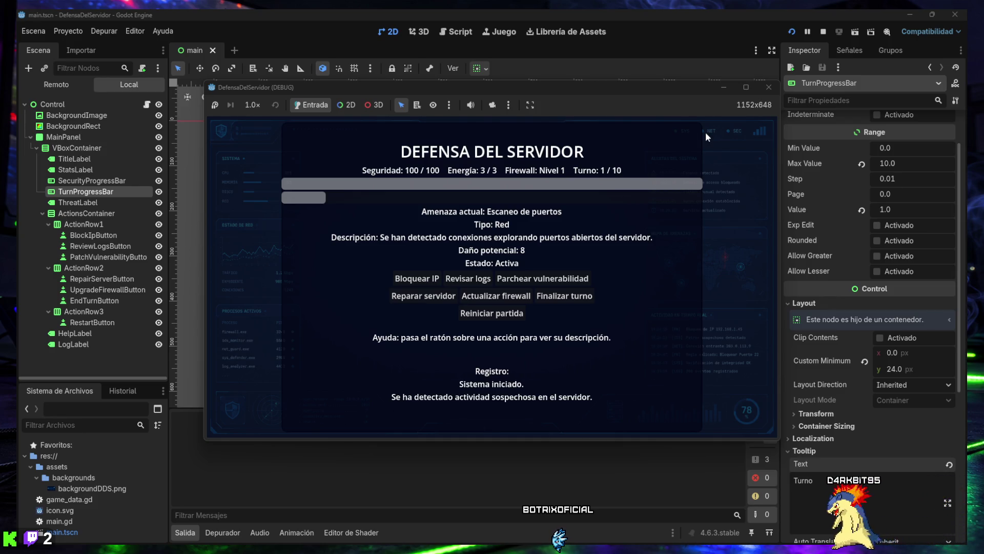
{"action": "mouse_move", "coordinate": [463, 281]}
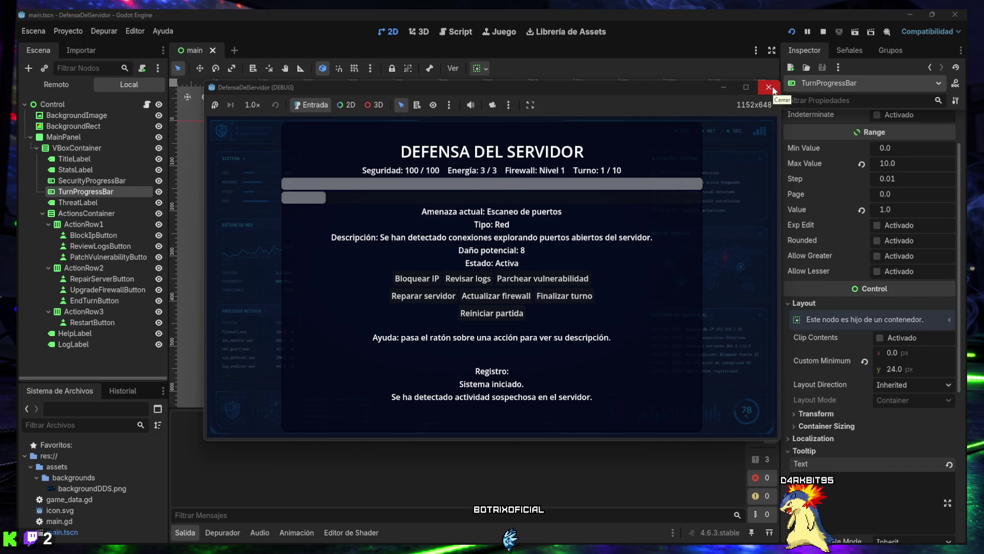
{"action": "left_click", "coordinate": [768, 88]}
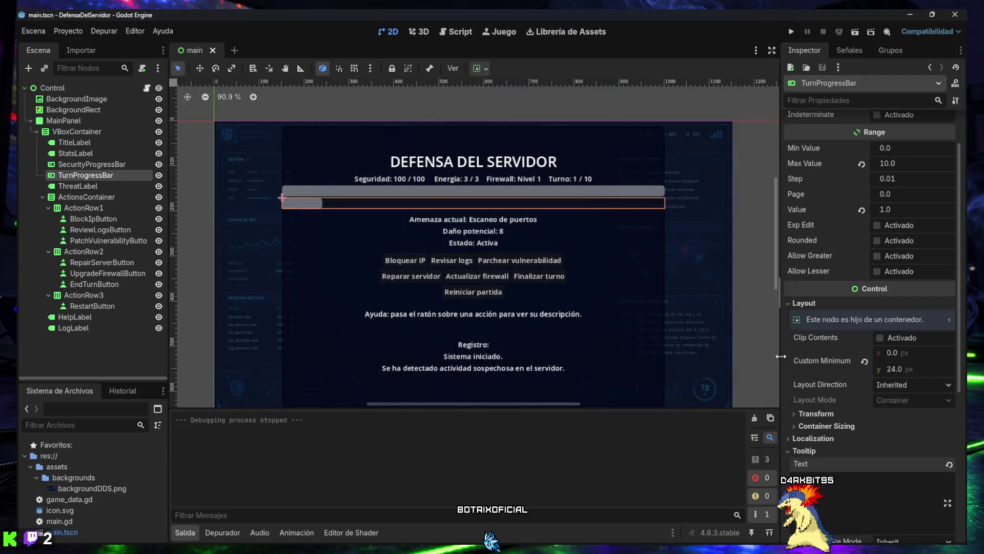
Step: Enter 'Turno' as TurnProgressBar's tooltip, hide the Salida panel, and fold ActionsContainer
{"action": "scroll", "coordinate": [845, 364], "scroll_direction": "down", "scroll_amount": 3}
{"action": "left_click", "coordinate": [845, 369]}
{"action": "type", "text": "Turno"}
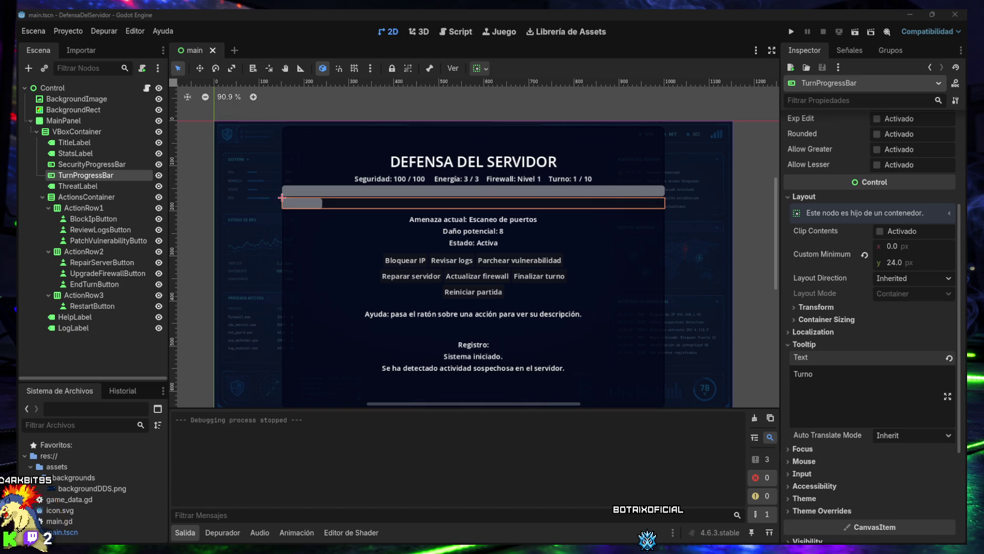
{"action": "left_click", "coordinate": [180, 541]}
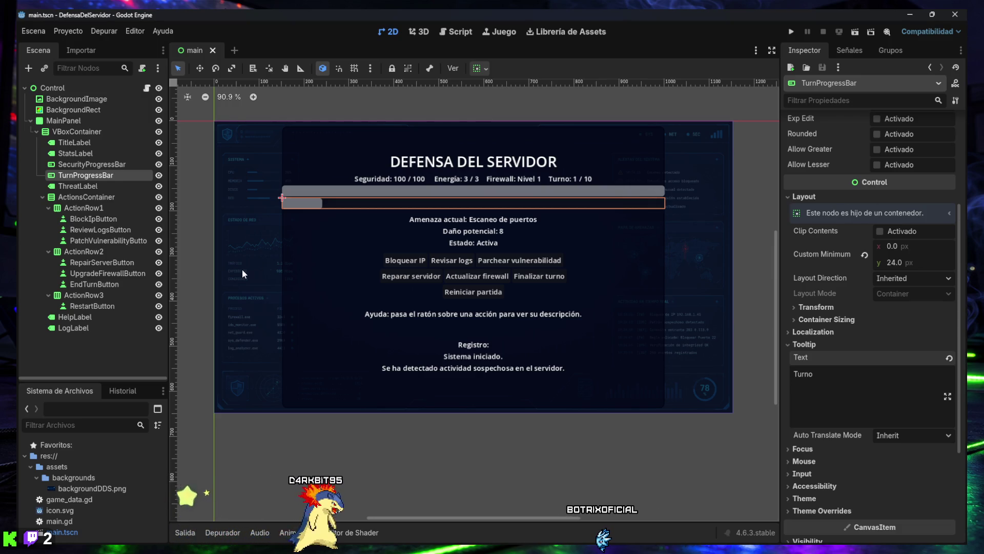
{"action": "left_click", "coordinate": [42, 197]}
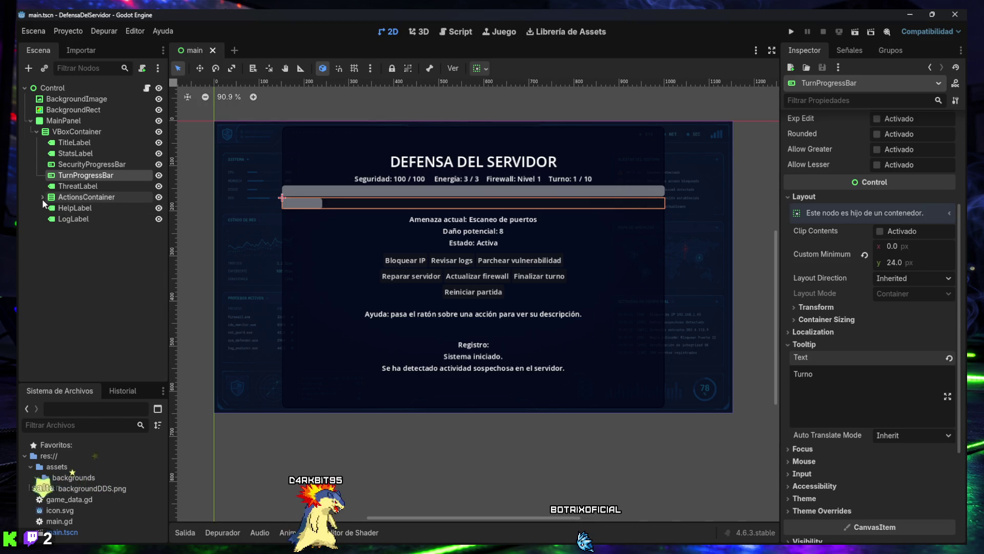
Step: Add a Label under VBoxContainer, name it SecurityBarLabel, and move it above SecurityProgressBar
{"action": "left_click", "coordinate": [42, 197]}
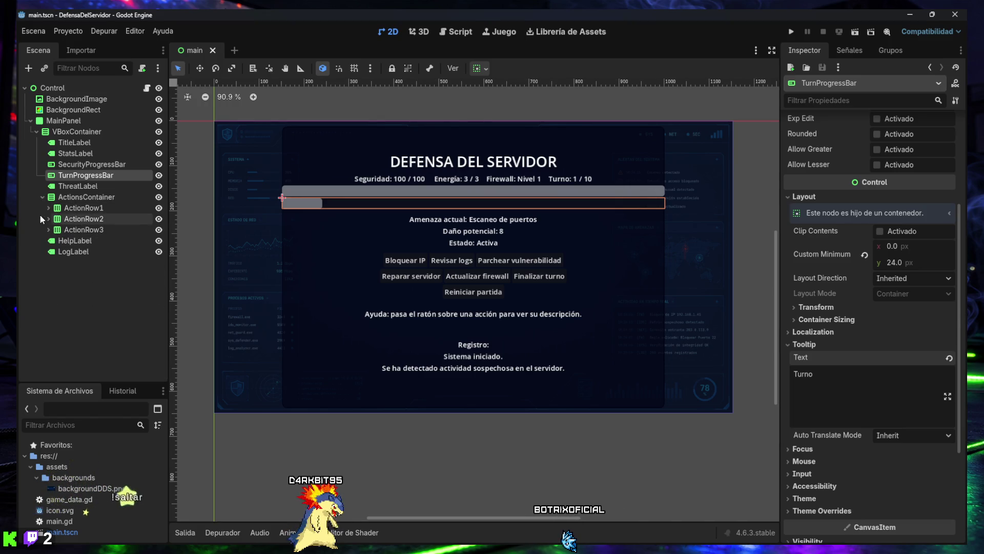
{"action": "left_click", "coordinate": [36, 131]}
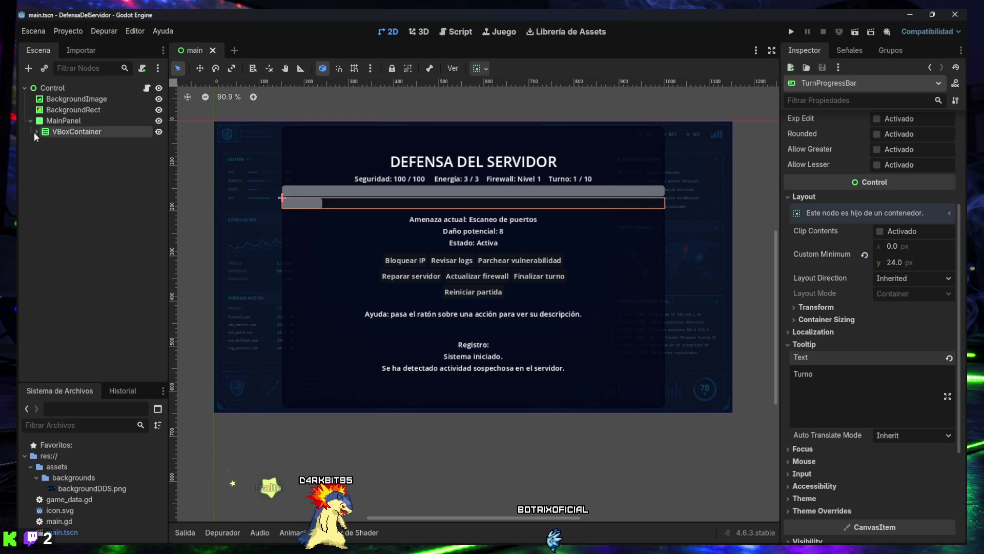
{"action": "left_click", "coordinate": [59, 134]}
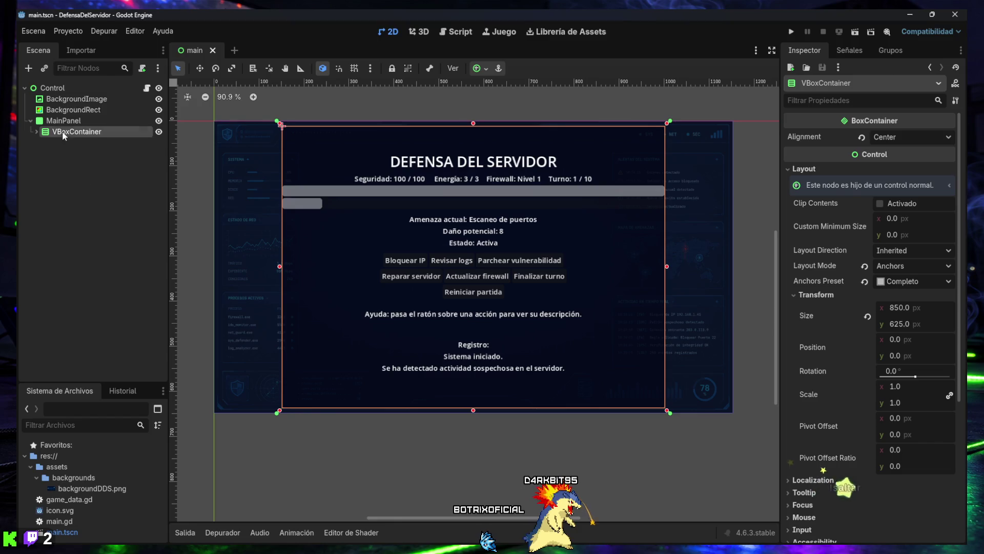
{"action": "left_click", "coordinate": [36, 131]}
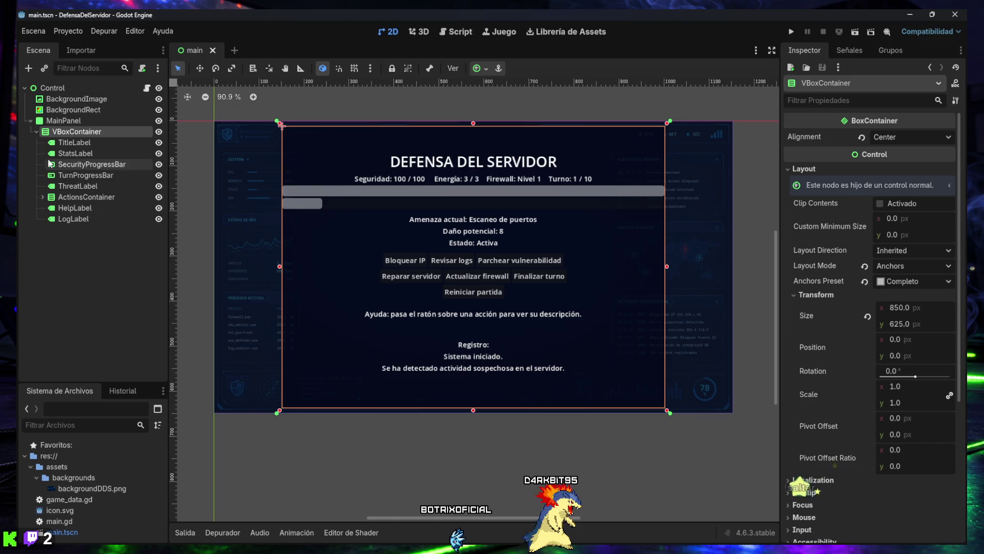
{"action": "key", "text": "ctrl+a"}
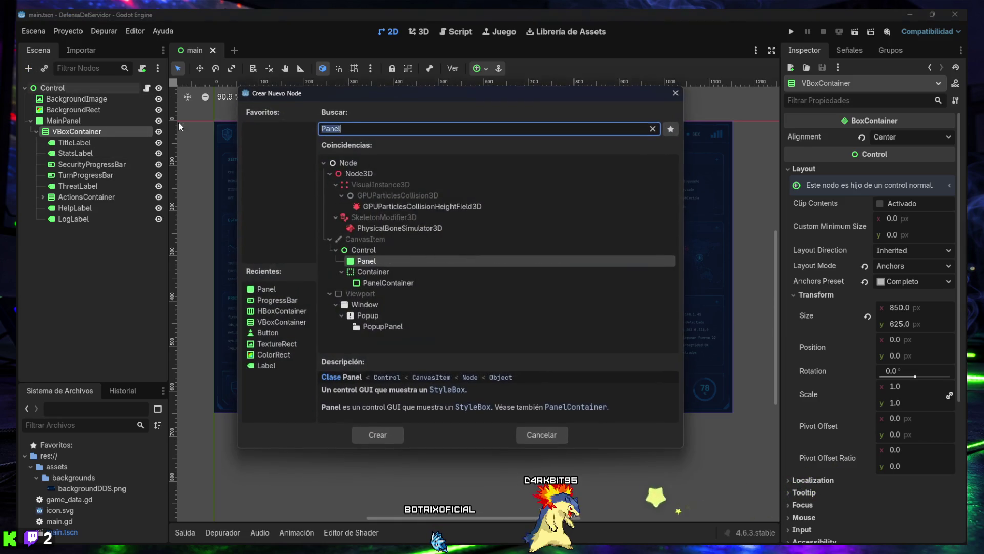
{"action": "type", "text": "Label"}
{"action": "key", "text": "Escape"}
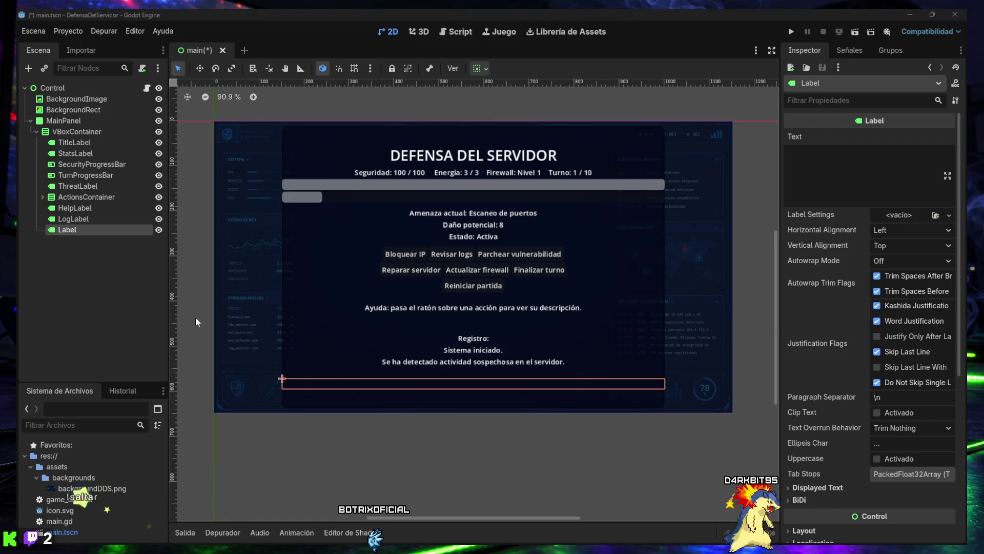
{"action": "double_click", "coordinate": [70, 231]}
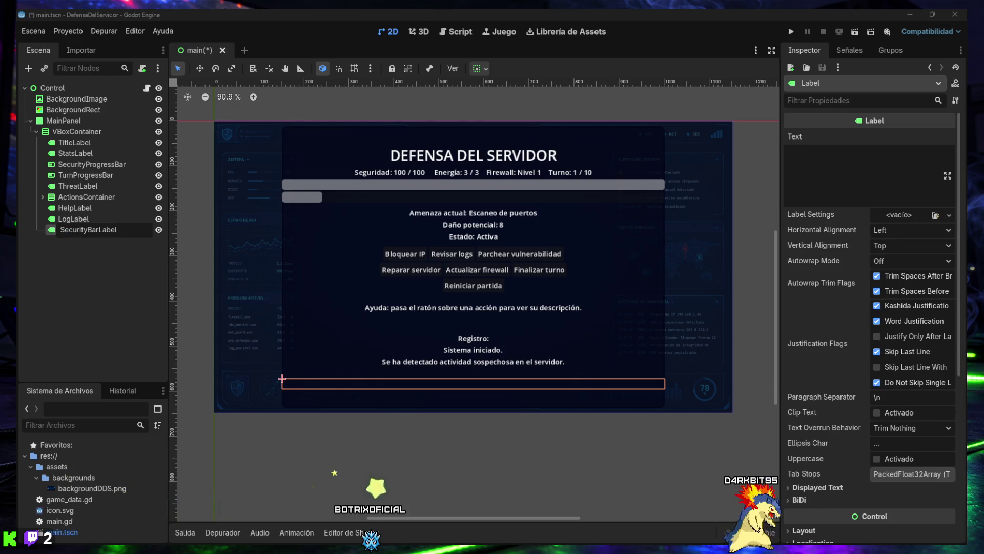
{"action": "key", "text": "Return"}
{"action": "key", "text": "Return"}
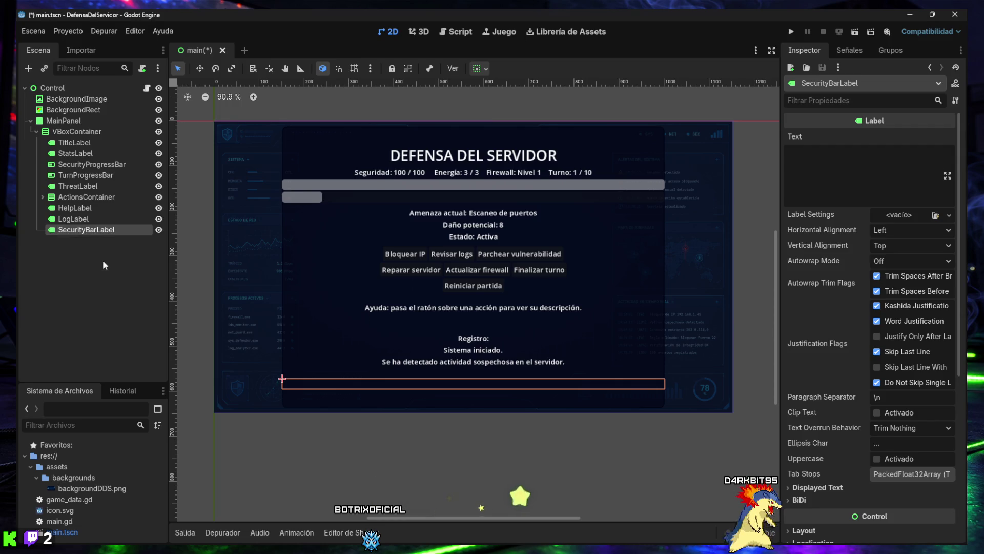
{"action": "left_click_drag", "start_coordinate": [75, 234], "coordinate": [68, 160]}
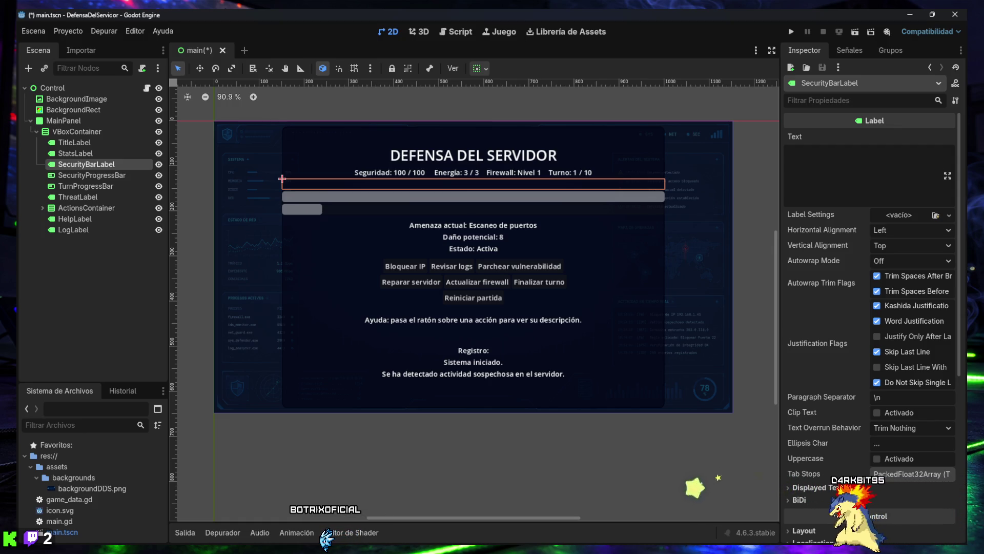
Step: Set SecurityBarLabel's text to 'Seguridad del servidor' with a 14 px font size override
{"action": "left_click", "coordinate": [816, 172]}
{"action": "type", "text": "Seguridad del servidor"}
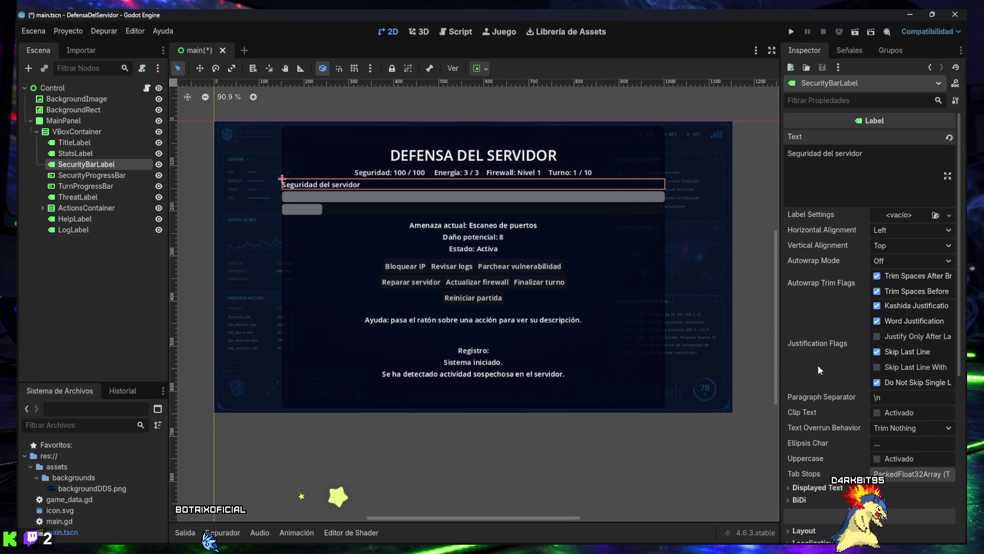
{"action": "scroll", "coordinate": [835, 344], "scroll_direction": "down", "scroll_amount": 5}
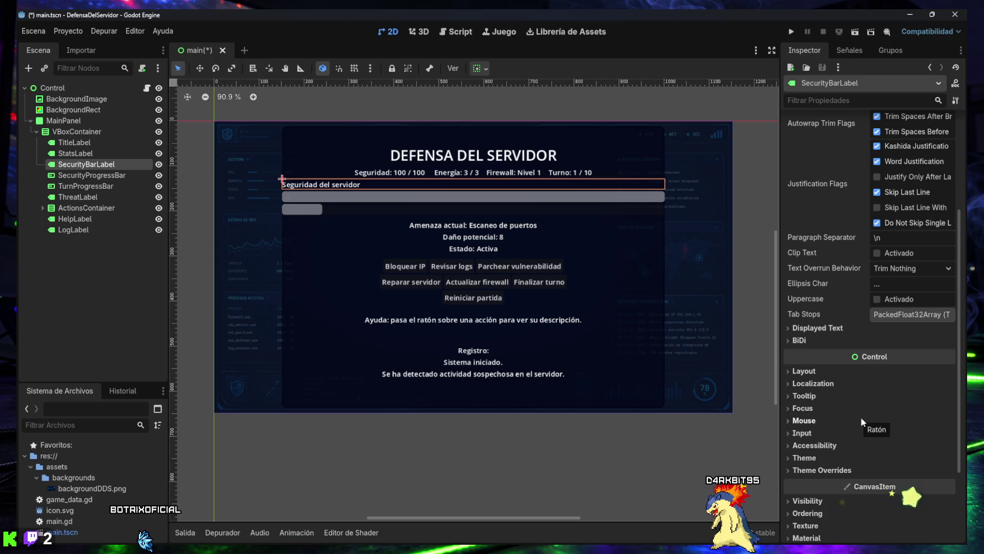
{"action": "left_click", "coordinate": [815, 470]}
{"action": "scroll", "coordinate": [815, 470], "scroll_direction": "down", "scroll_amount": 3}
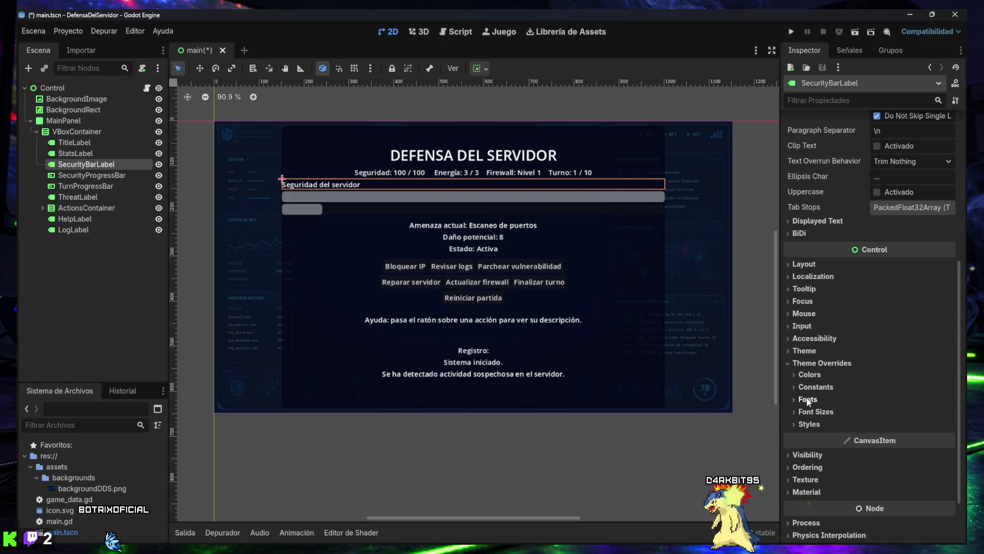
{"action": "left_click", "coordinate": [814, 411]}
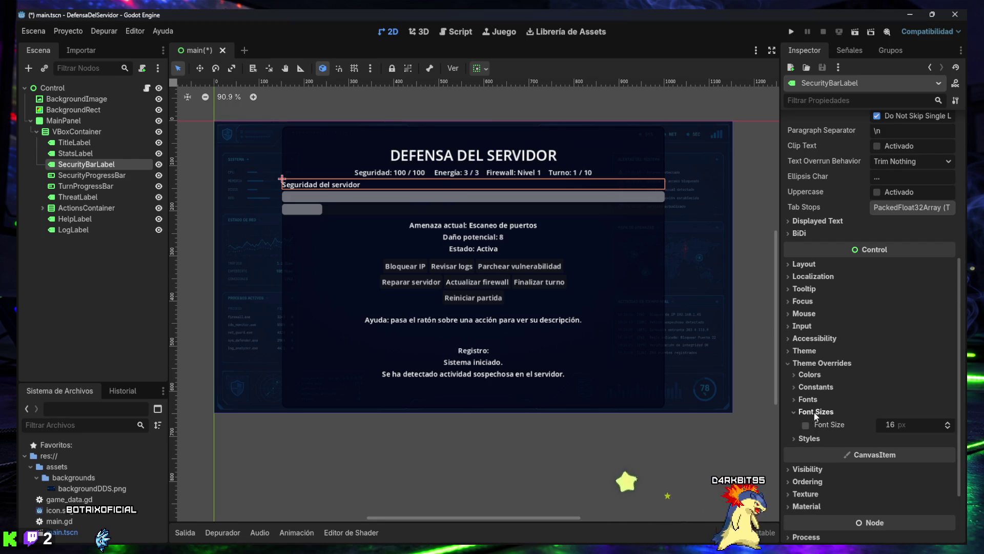
{"action": "left_click", "coordinate": [948, 428]}
{"action": "left_click", "coordinate": [948, 428]}
{"action": "left_click", "coordinate": [948, 428]}
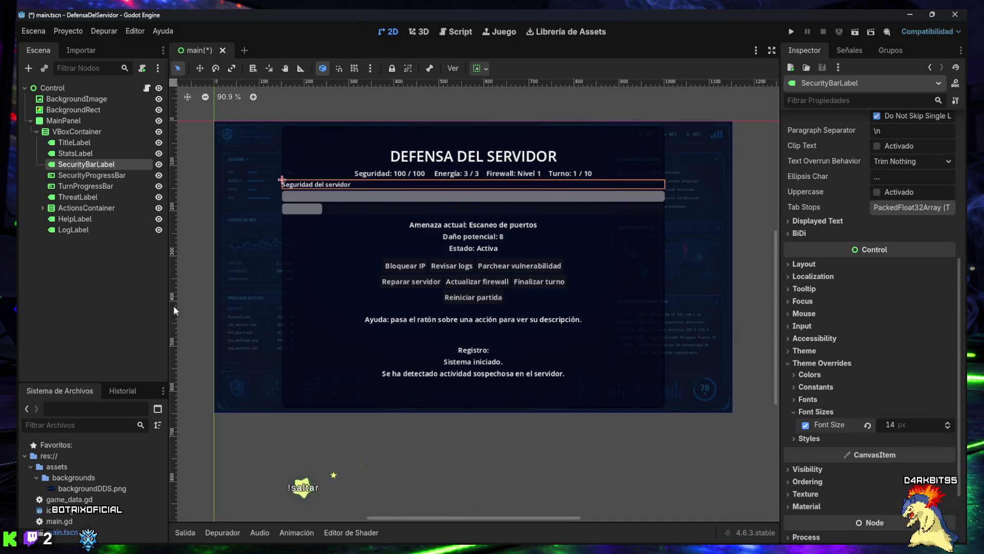
Step: Select SecurityBarLabel and duplicate it with Ctrl+D
{"action": "left_click", "coordinate": [129, 302]}
{"action": "left_click", "coordinate": [86, 164]}
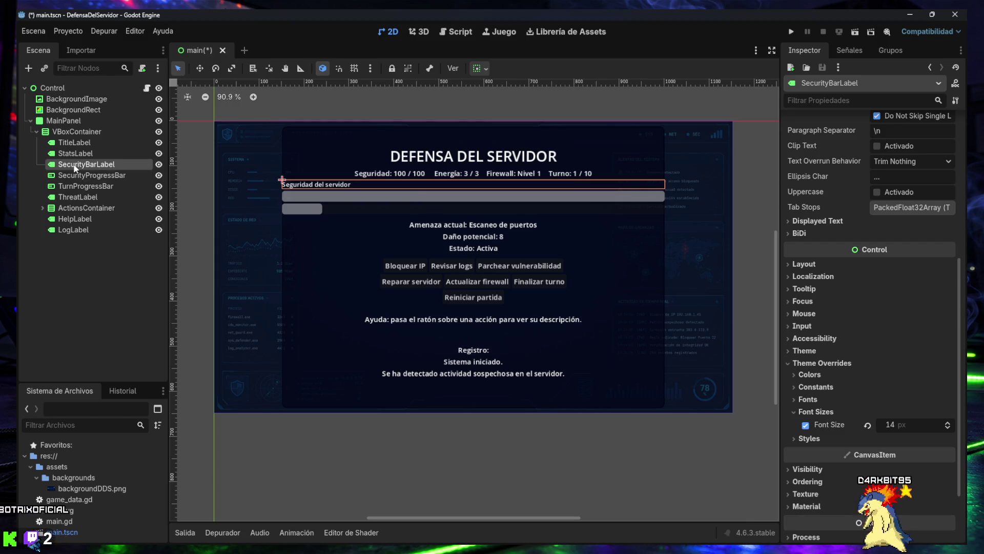
{"action": "key", "text": "ctrl+d"}
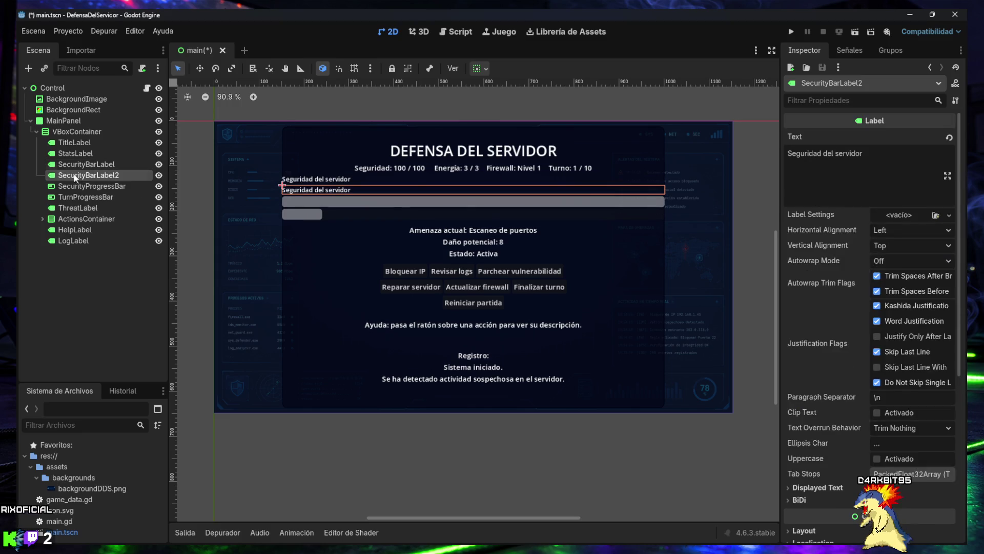
Step: Move the copy below SecurityProgressBar, rename it TurnBarLabel, and set its text to 'Progreso de defensa'
{"action": "left_click_drag", "start_coordinate": [75, 181], "coordinate": [77, 195]}
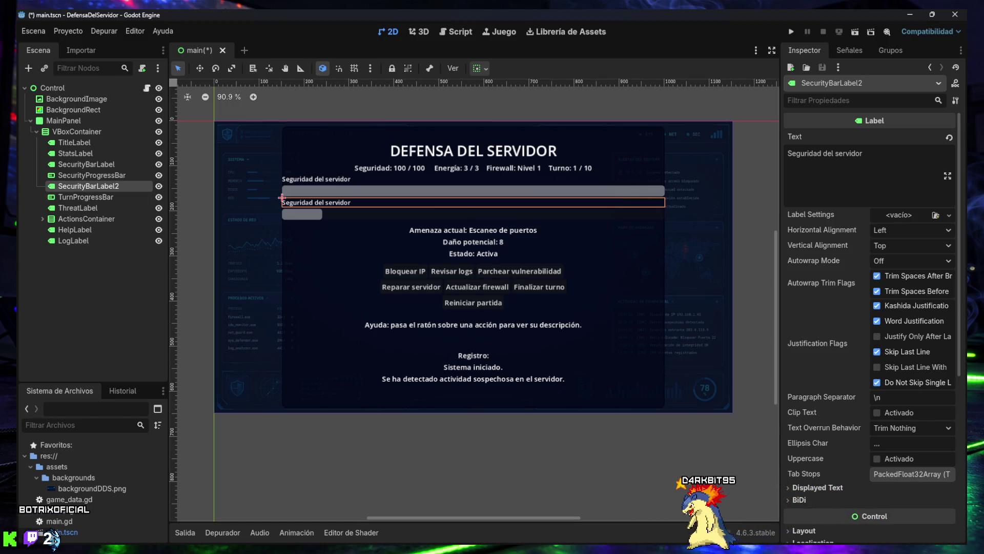
{"action": "double_click", "coordinate": [78, 186]}
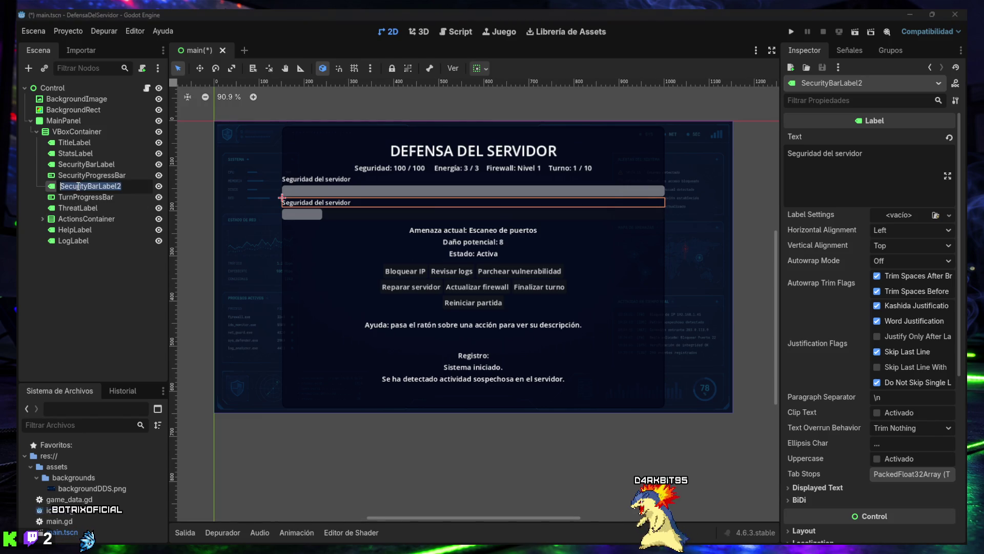
{"action": "key", "text": "Return"}
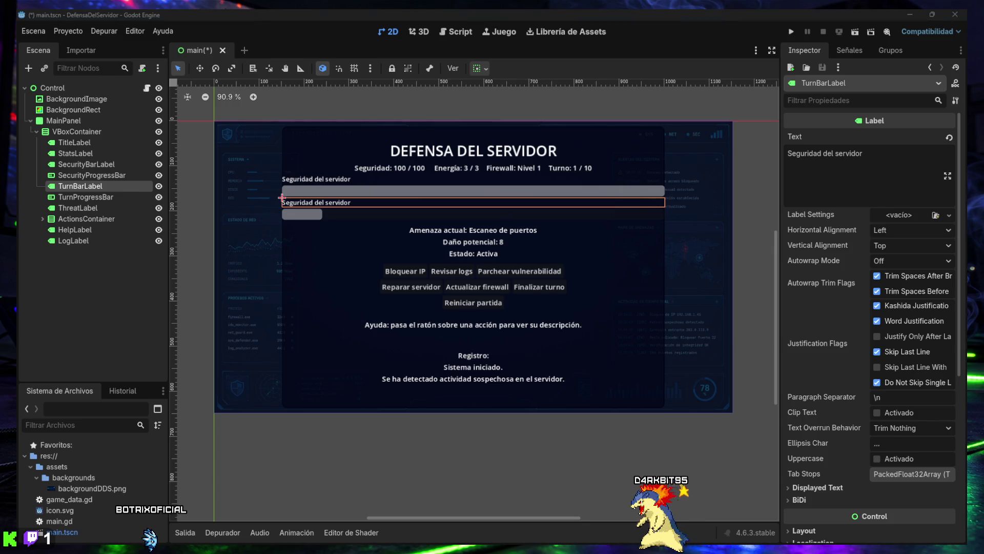
{"action": "left_click", "coordinate": [863, 166]}
{"action": "left_click_drag", "start_coordinate": [840, 158], "coordinate": [761, 158]}
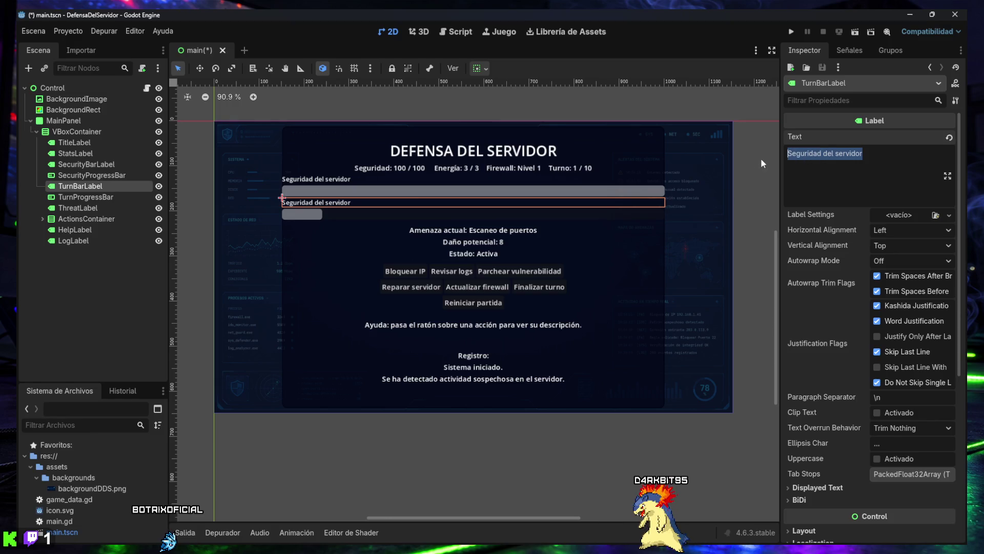
{"action": "type", "text": "Progreso de defensa"}
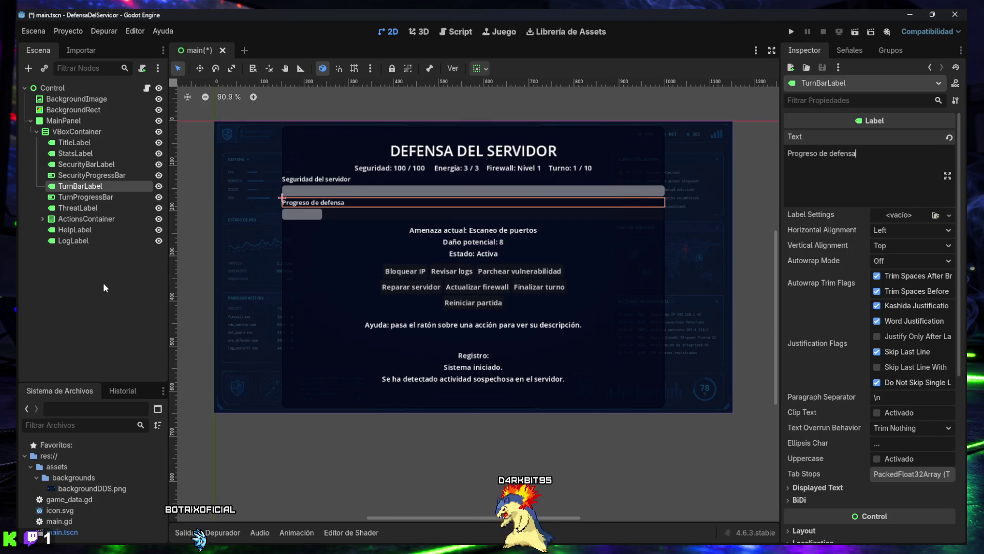
{"action": "left_click", "coordinate": [83, 282]}
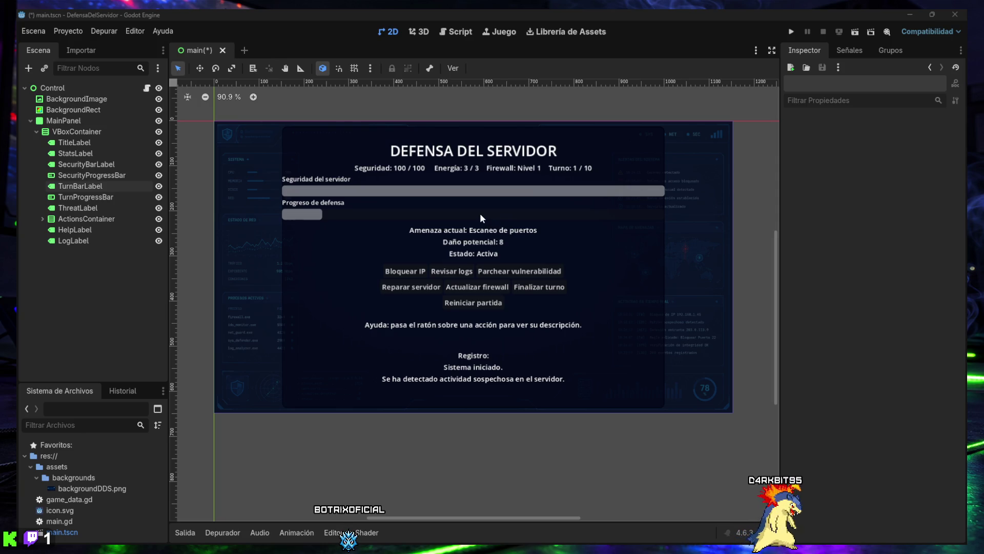
Step: Run the game, restart the match twice, then stop it and hide the output panel
{"action": "left_click", "coordinate": [790, 33]}
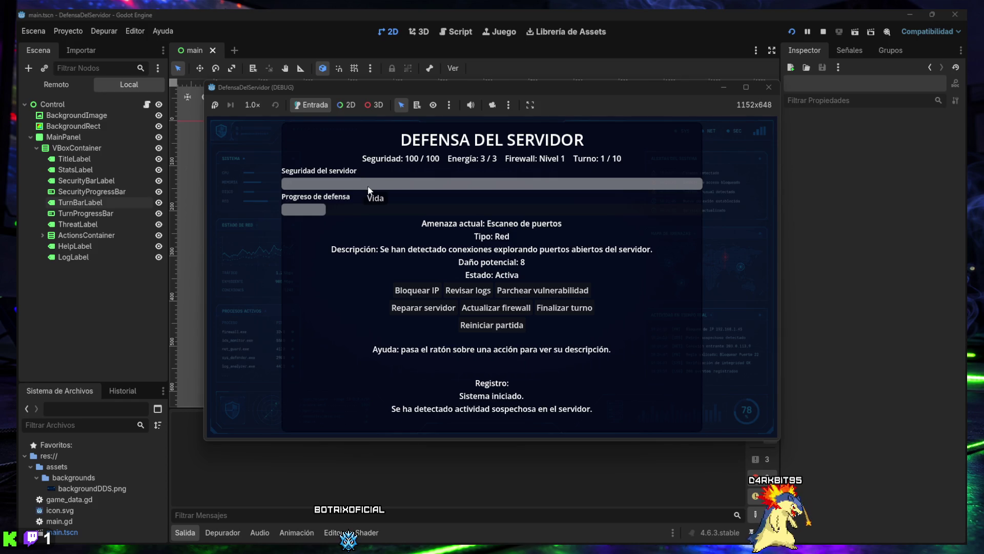
{"action": "left_click", "coordinate": [492, 324]}
{"action": "left_click", "coordinate": [491, 325]}
{"action": "left_click", "coordinate": [769, 87]}
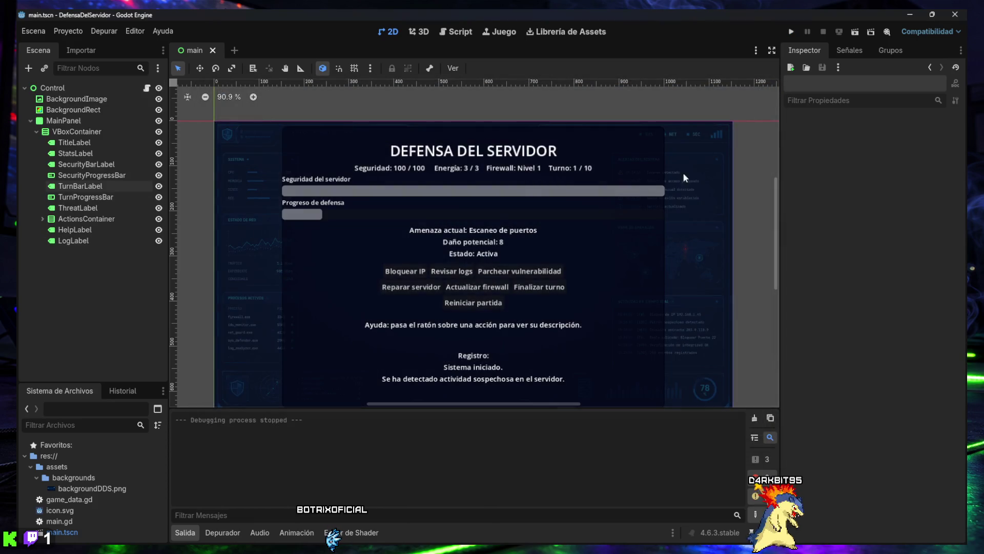
{"action": "left_click", "coordinate": [189, 530]}
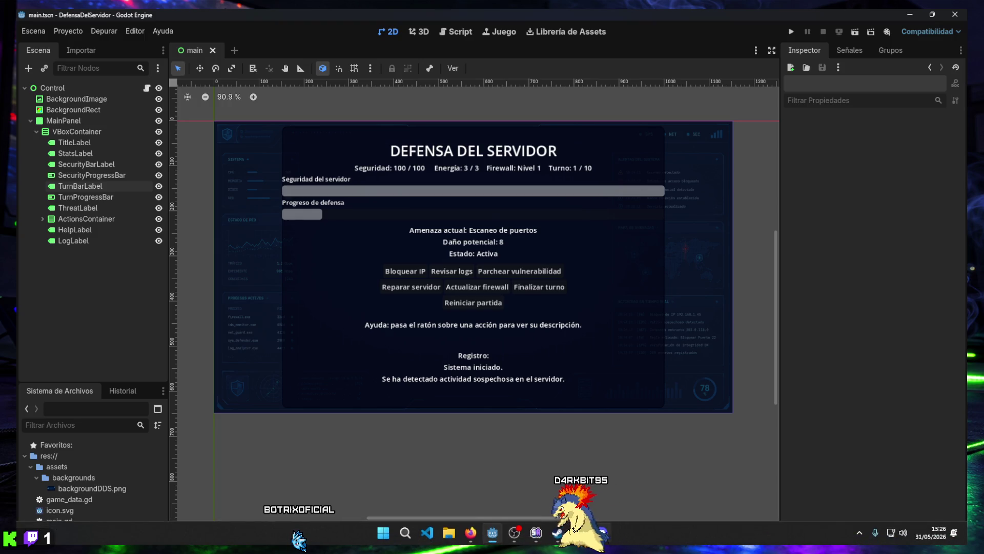
Step: Close the calculator window, then collapse and re-expand Control, MainPanel and VBoxContainer
{"action": "mouse_move", "coordinate": [580, 533]}
{"action": "left_click", "coordinate": [594, 445]}
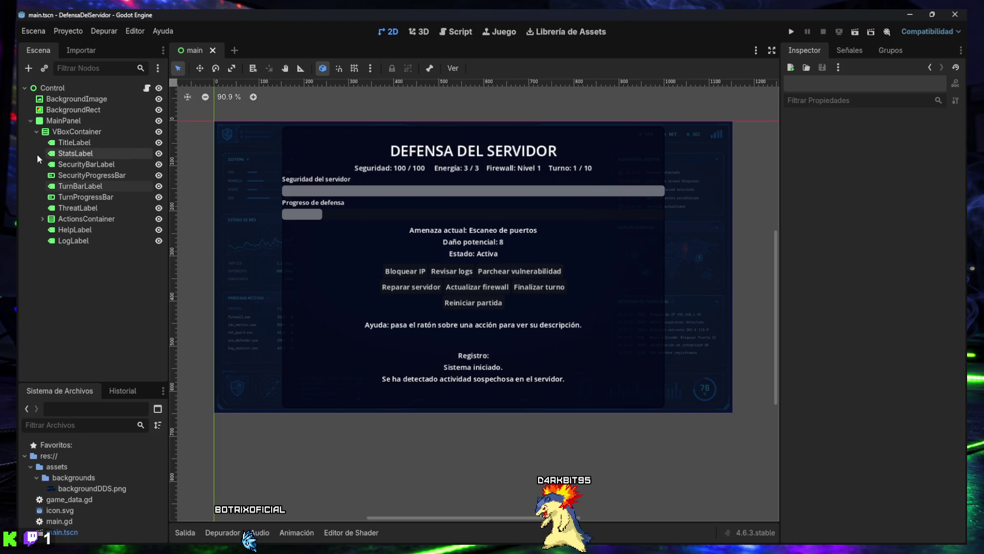
{"action": "left_click", "coordinate": [36, 131]}
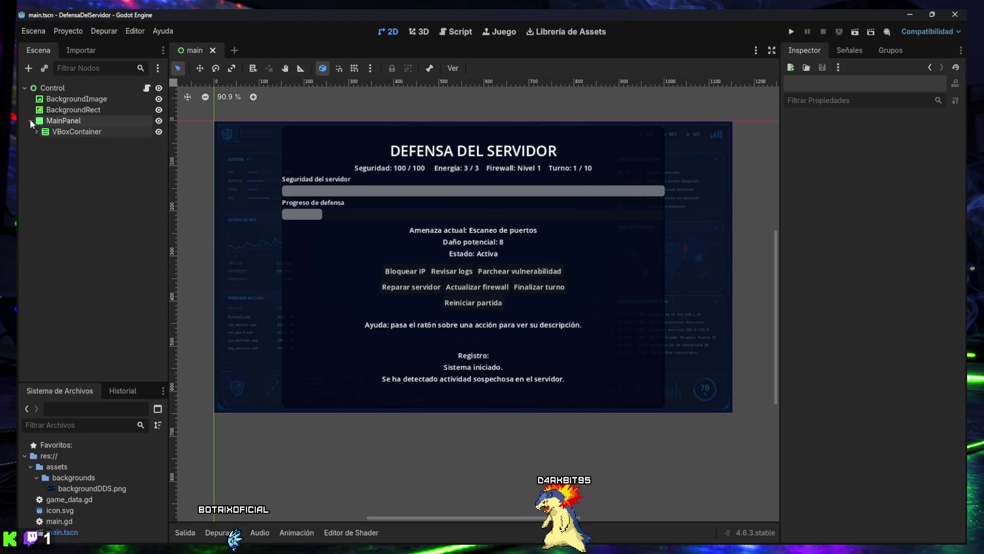
{"action": "left_click", "coordinate": [30, 120]}
{"action": "left_click", "coordinate": [24, 87]}
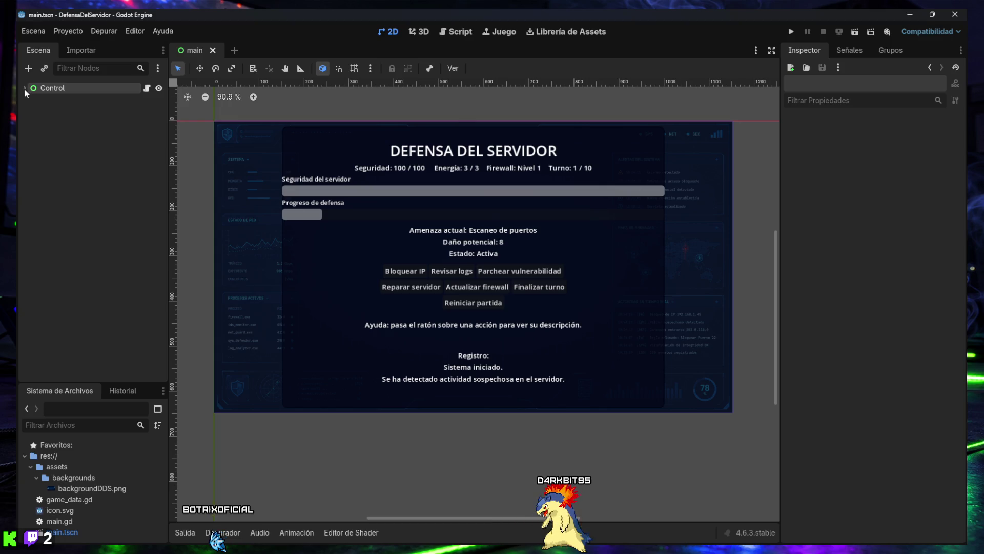
{"action": "left_click", "coordinate": [24, 88]}
{"action": "left_click", "coordinate": [30, 120]}
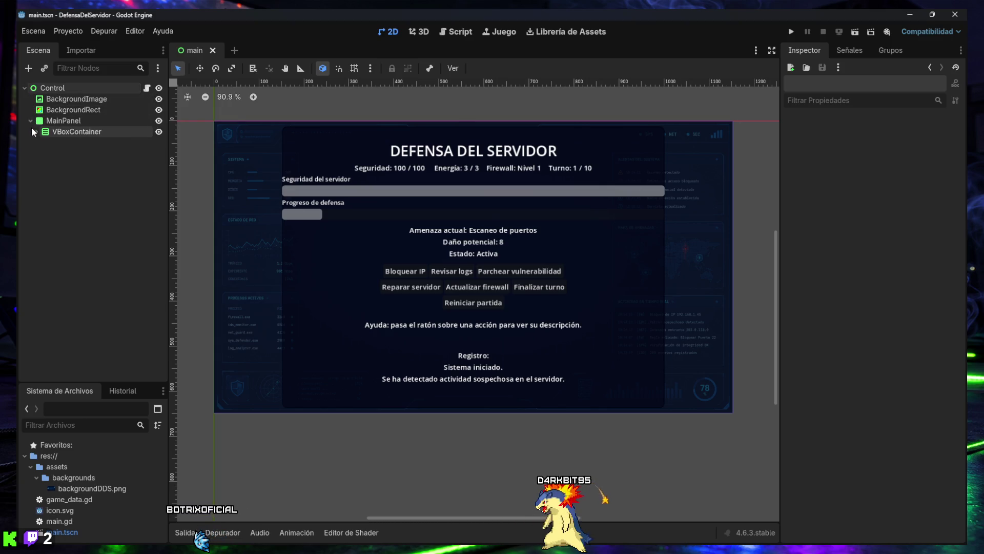
{"action": "left_click", "coordinate": [36, 131]}
Step: Expand ActionsContainer and ActionRow1–3, then toggle ActionRow2 and ActionRow3 visibility off and on
{"action": "left_click", "coordinate": [43, 218]}
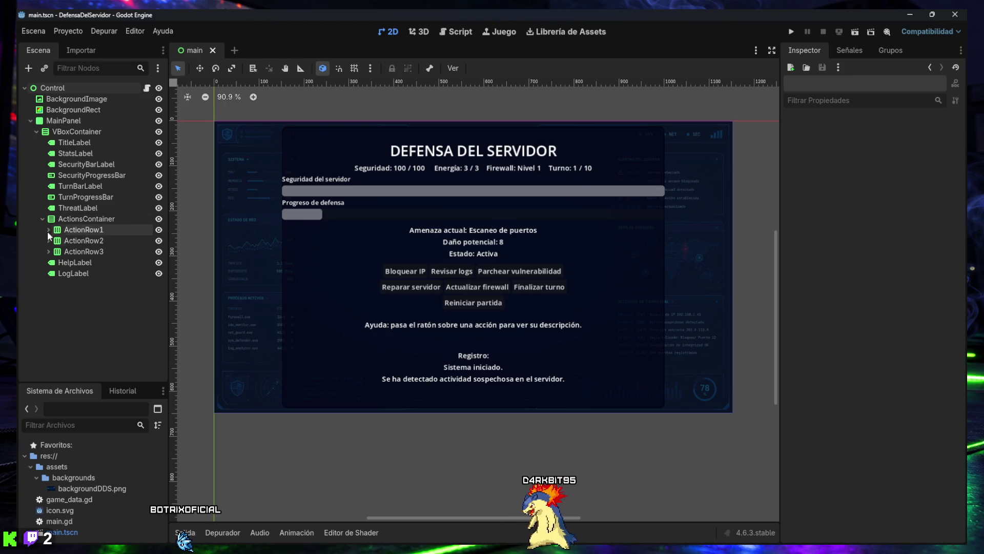
{"action": "left_click", "coordinate": [48, 230]}
{"action": "left_click", "coordinate": [48, 273]}
{"action": "left_click", "coordinate": [48, 317]}
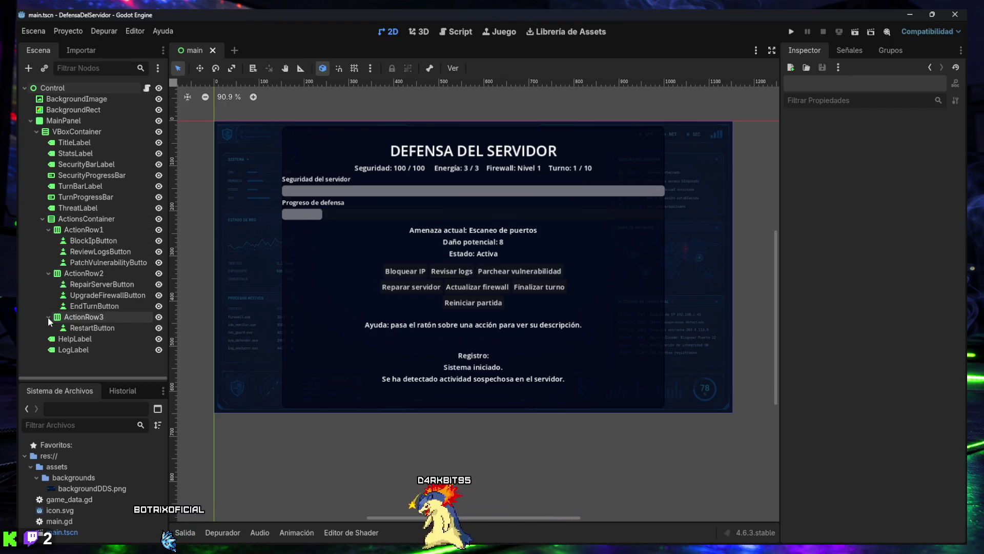
{"action": "left_click", "coordinate": [158, 273]}
{"action": "left_click", "coordinate": [158, 273]}
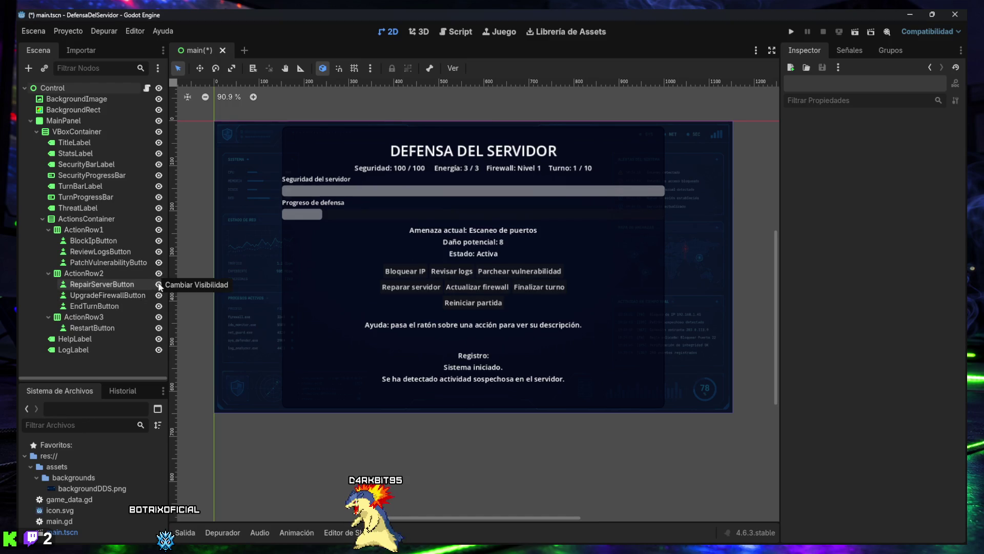
{"action": "left_click", "coordinate": [159, 317]}
{"action": "left_click", "coordinate": [158, 317]}
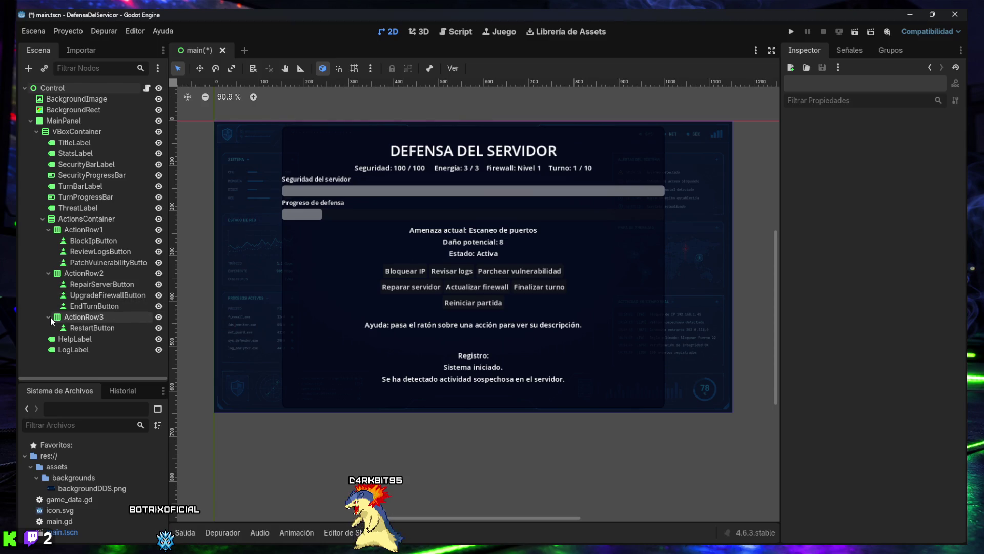
Step: Collapse the action rows, hide and reshow ActionRow1–3, then expand all three rows again
{"action": "left_click", "coordinate": [48, 273]}
{"action": "left_click", "coordinate": [49, 230]}
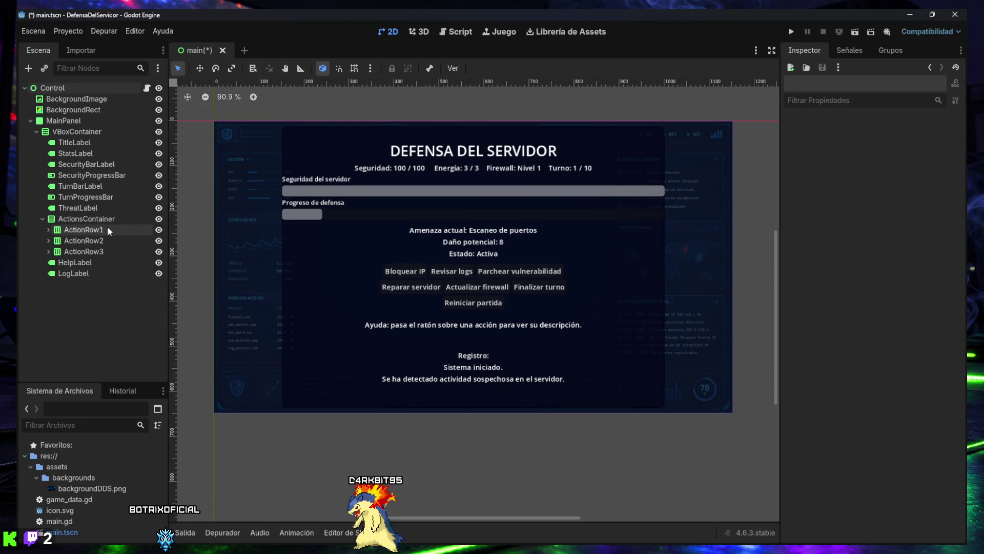
{"action": "left_click", "coordinate": [159, 229]}
{"action": "left_click", "coordinate": [159, 240]}
{"action": "left_click", "coordinate": [159, 251]}
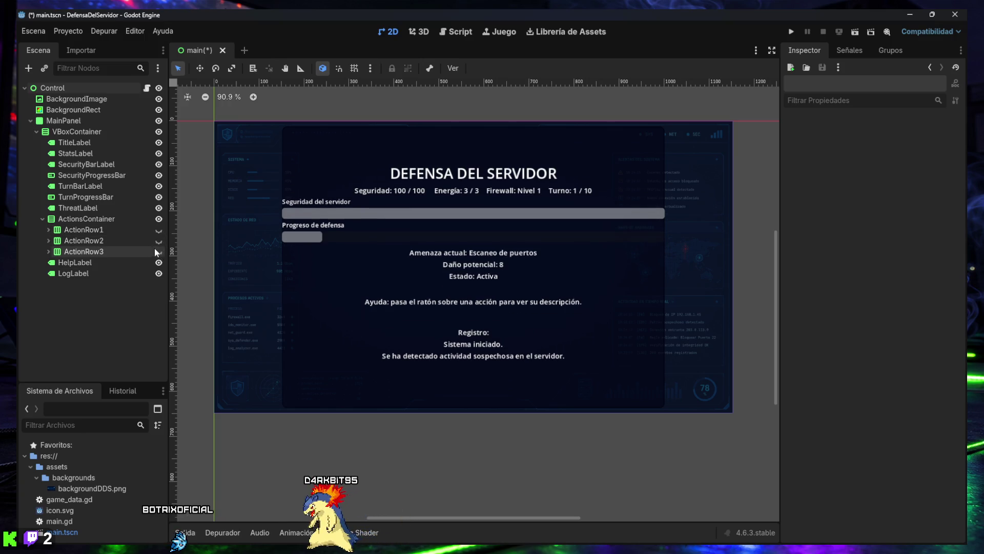
{"action": "left_click", "coordinate": [159, 251]}
{"action": "left_click", "coordinate": [159, 240]}
{"action": "left_click", "coordinate": [159, 230]}
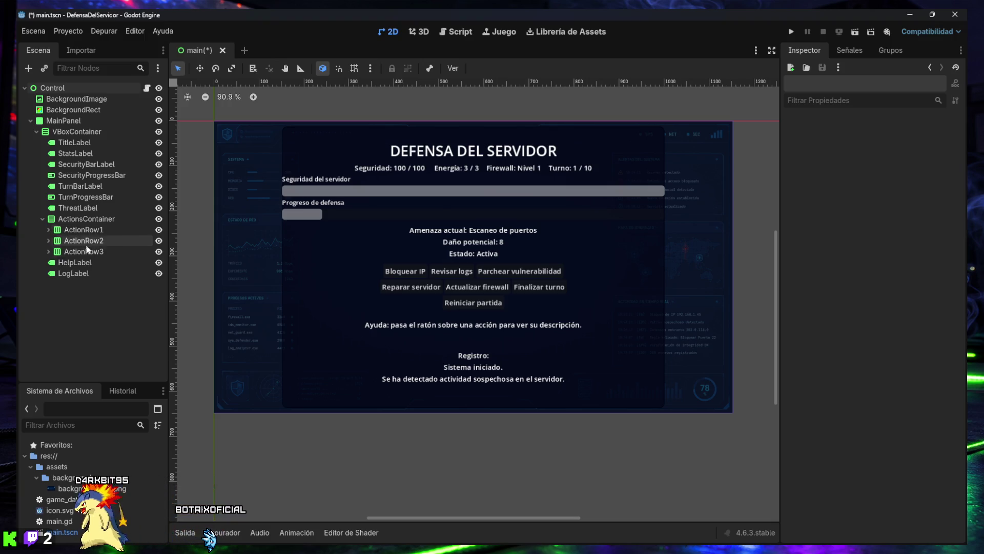
{"action": "left_click", "coordinate": [48, 251]}
{"action": "left_click", "coordinate": [49, 240]}
{"action": "left_click", "coordinate": [49, 229]}
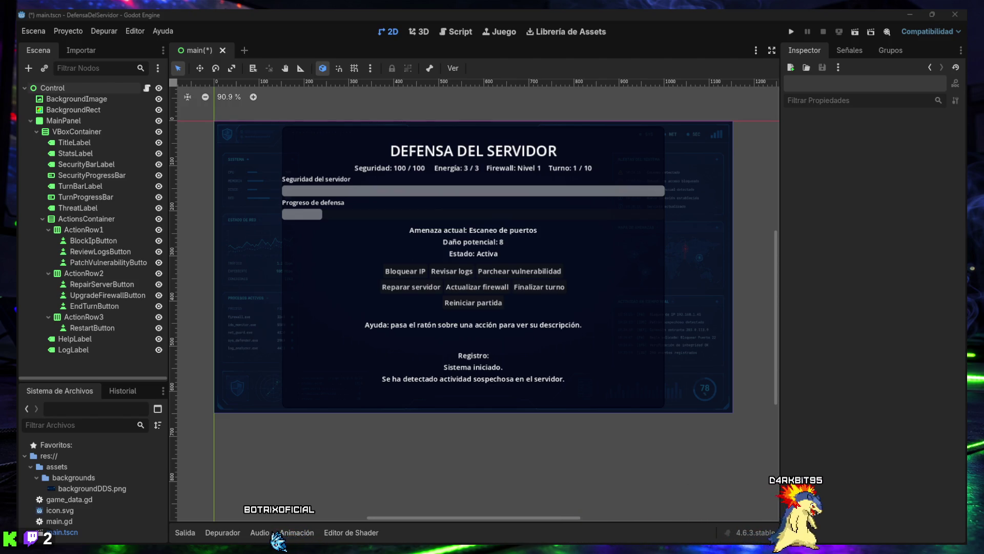
Step: Switch to the Script workspace to view main.gd's node and button references
{"action": "left_click", "coordinate": [470, 31]}
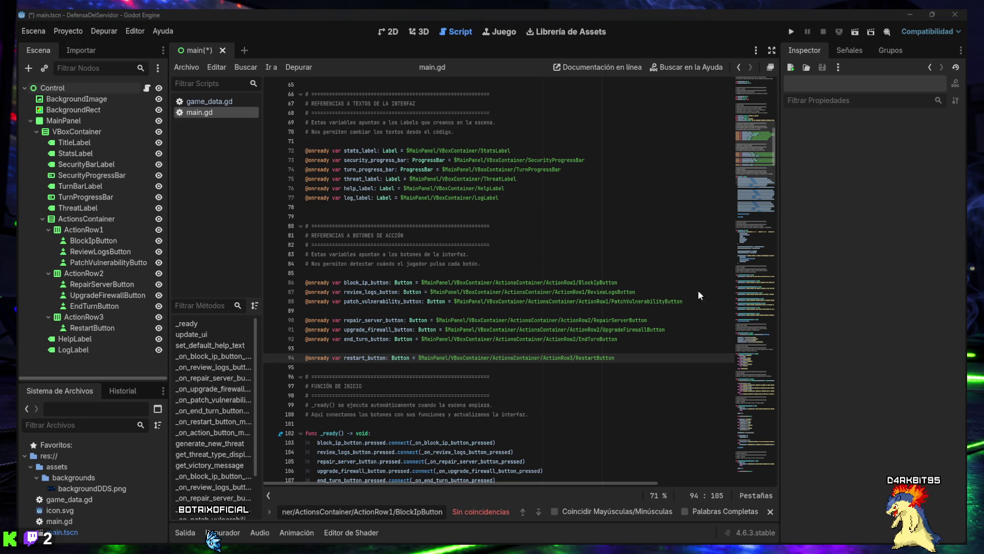
Step: Search main.gd for get_victory_message, then for get_threat_type_display_name
{"action": "triple_click", "coordinate": [391, 511]}
{"action": "type", "text": "func get_victory_message() -> String:"}
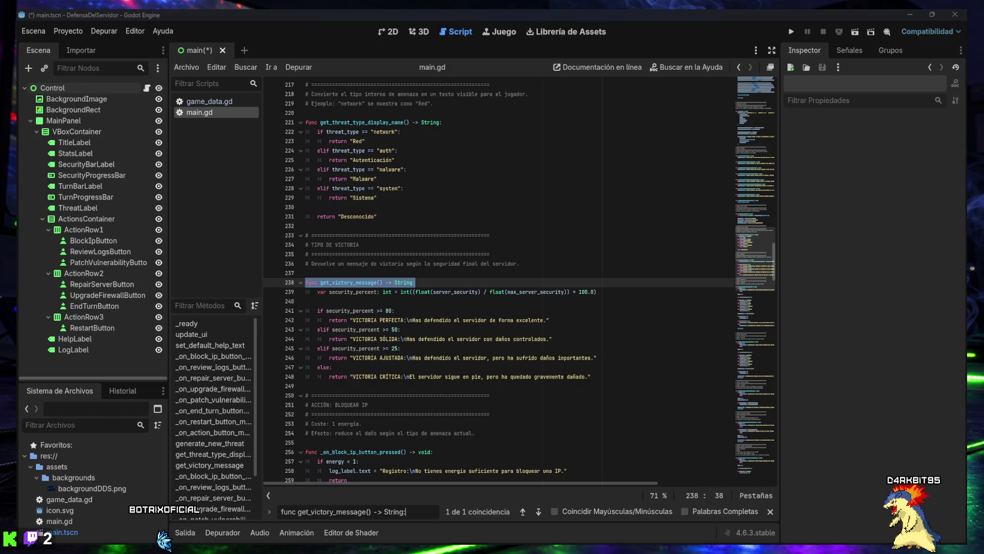
{"action": "triple_click", "coordinate": [373, 511]}
{"action": "type", "text": "func get_threat_type_display_name() -> String:"}
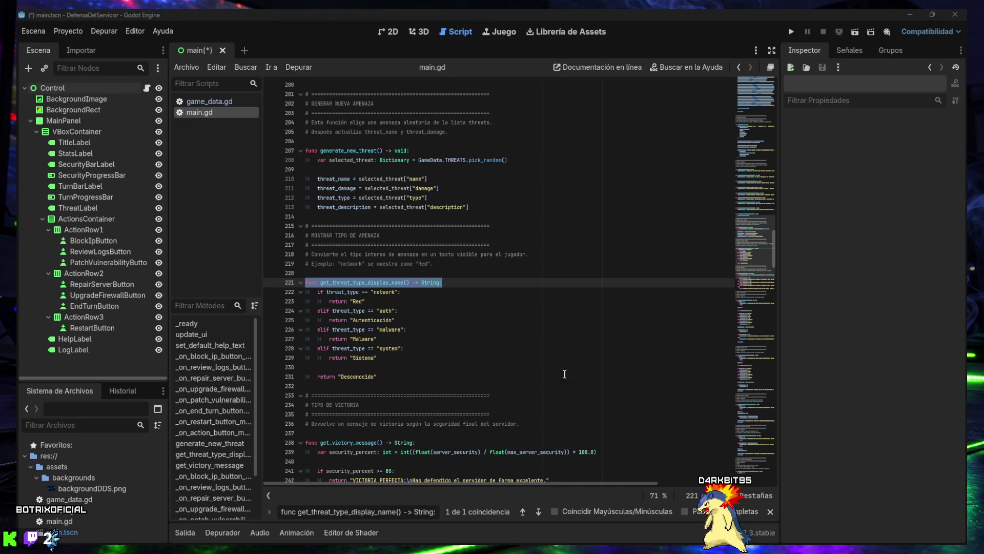
Step: Paste create_progress_bar_fill_style and create_progress_bar_background_style below get_threat_type_display_name
{"action": "left_click", "coordinate": [400, 385]}
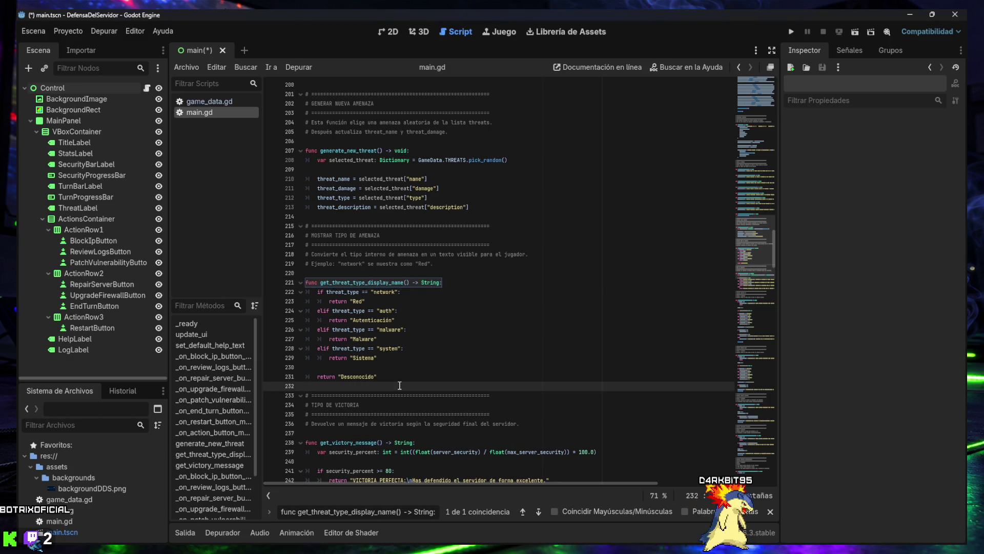
{"action": "key", "text": "Return"}
{"action": "key", "text": "Return"}
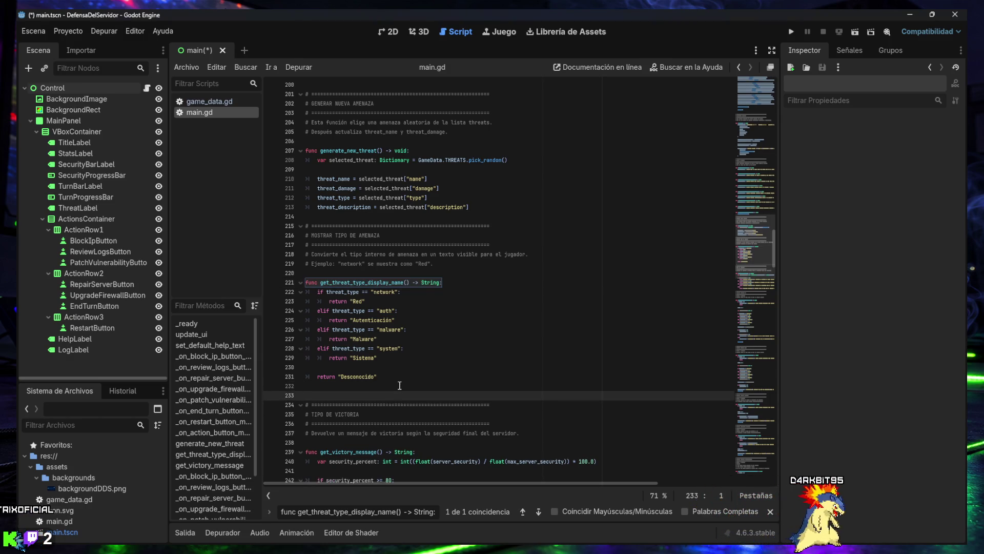
{"action": "key", "text": "Up"}
{"action": "type", "text": "# ============================================================ # ESTILOS DE BARRAS DE PROGRESO # ============================================================ # Estas funciones cambian el color visual de las barras.  func create_progress_bar_fill_style(color: Color) -> StyleBoxFlat: \tvar style: StyleBoxFlat = StyleBoxFlat.new() \tstyle.bg_color = color \tstyle.corner_radius_top_left = 6 \tstyle.corner_radius_top_right = 6 \tstyle.corner_radius_bottom_left = 6 \tstyle.corner_radius_bottom_right = 6 \treturn style   func create_progress_bar_background_style() -> StyleBoxFlat: \tvar style: StyleBoxFlat = StyleBoxFlat.new() \tstyle.bg_color = Color(0.02, 0.04, 0.08, 0.85) \tstyle.border_width_left = 1 \tstyle.border_width_top = 1 \tstyle.border_width_right = 1 \tstyle.border_width_bottom = 1 \tstyle.border_color = Color(0.15, 0.55, 0.85, 0.8) \tstyle.corner_radius_top_left = 6 \tstyle.corner_radius_top_right = 6 \tstyle.corner_radius_bottom_left = 6 \tstyle.corner_radius_bottom_right = 6 \treturn style"}
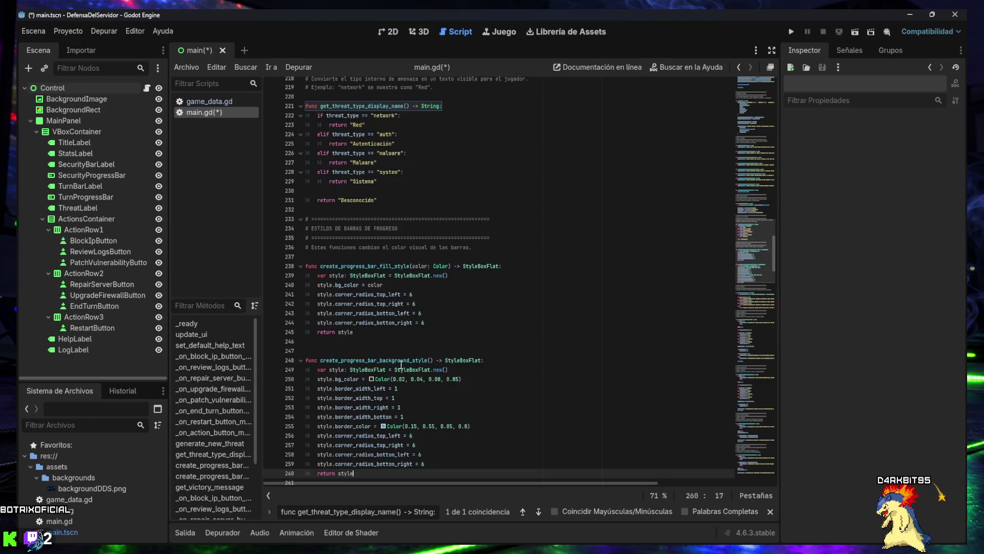
Step: Paste the update_progress_bar_styles function below the style functions
{"action": "scroll", "coordinate": [400, 364], "scroll_direction": "down", "scroll_amount": 1}
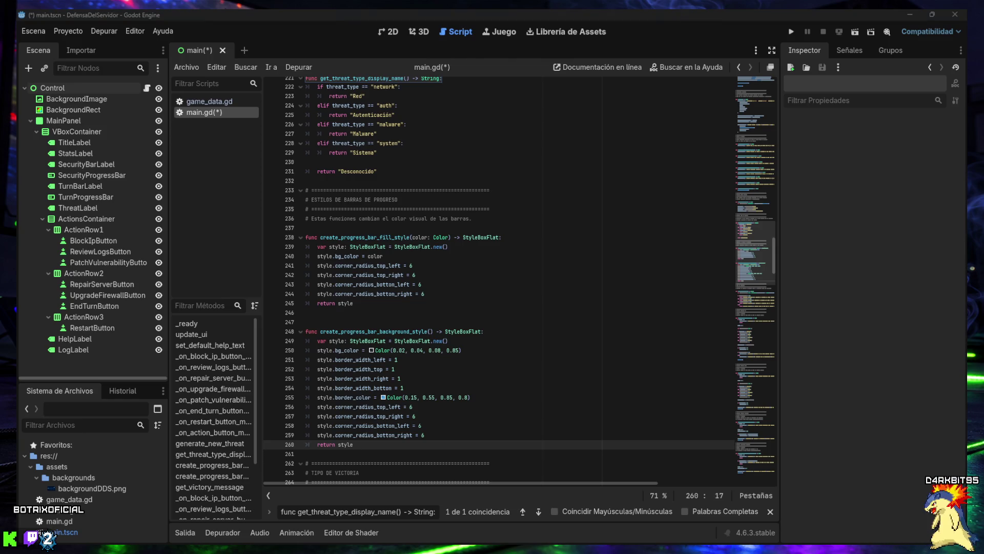
{"action": "left_click", "coordinate": [399, 455]}
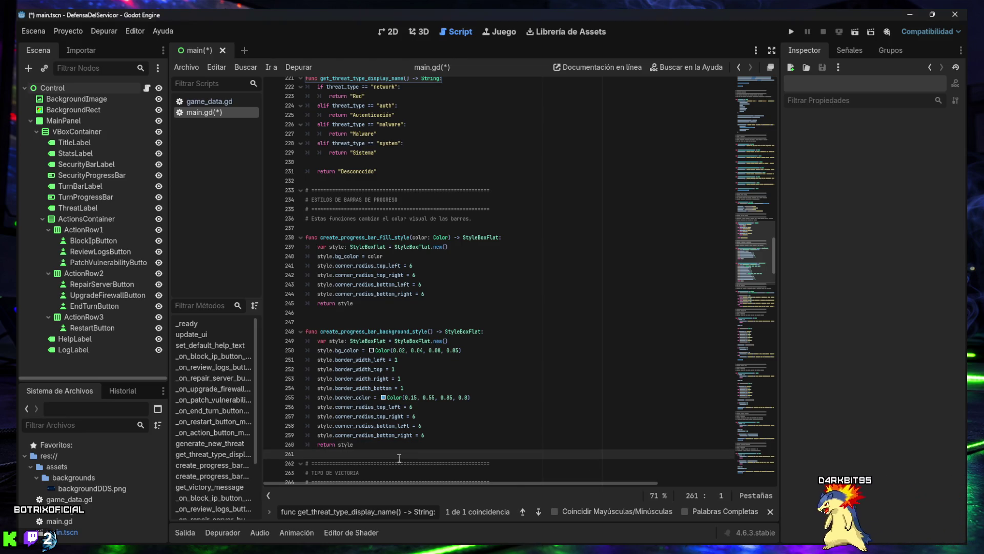
{"action": "key", "text": "Return"}
{"action": "key", "text": "Return"}
{"action": "key", "text": "BackSpace"}
{"action": "type", "text": "func update_progress_bar_styles() -> void: \tvar security_percent: int = int((float(server_security) / float(max_server_security)) * 100.0)  \tvar security_color: Color  \tif security_percent >= 80: \t\tsecurity_color = Color(0.2, 0.85, 0.35, 1.0) # verde \telif security_percent >= 50: \t\tsecurity_color = Color(0.1, 0.65, 1.0, 1.0) # azul/cian \telif security_percent >= 25: \t\tsecurity_color = Color(1.0, 0.65, 0.15, 1.0) # naranja \telse: \t\tsecurity_color = Color(1.0, 0.2, 0.2, 1.0) # rojo  \tsecurity_progress_bar.add_theme_stylebox_override( \t\t\"fill\", \t\tcreate_progress_bar_fill_style(security_color) \t)  \tsecurity_progress_bar.add_theme_stylebox_override( \t\t\"background\", \t\tcreate_progress_bar_background_style() \t)  \tturn_progress_bar.add_theme_stylebox_override( \t\t\"fill\", \t\tcreate_progress_bar_fill_style(Color(0.1, 0.75, 1.0, 1.0)) \t)  \tturn_progress_bar.add_theme_stylebox_override( \t\t\"background\", \t\tcreate_progress_bar_background_style() \t)"}
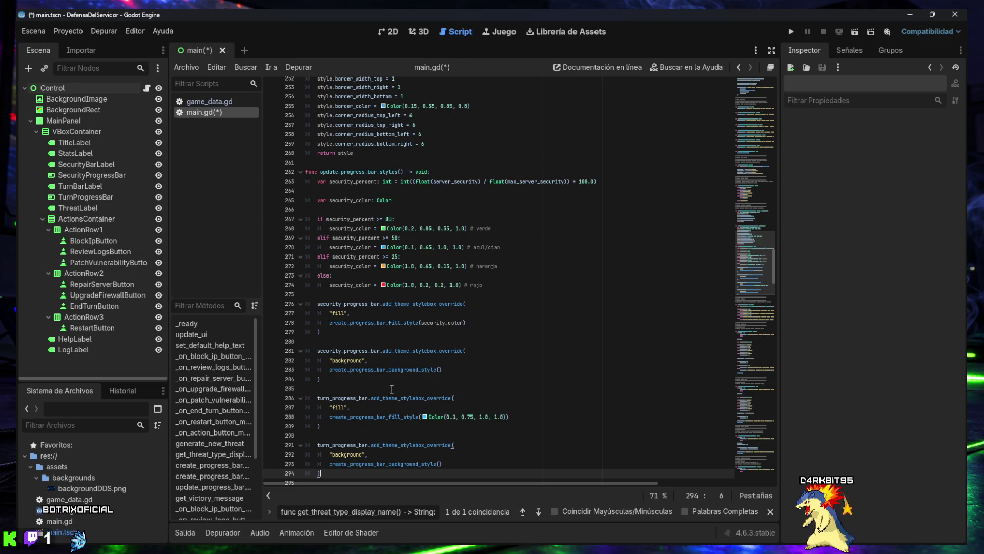
Step: Review the new styling code, then find 'func update_ui() -> void:'
{"action": "scroll", "coordinate": [392, 390], "scroll_direction": "up", "scroll_amount": 5}
{"action": "scroll", "coordinate": [388, 365], "scroll_direction": "up", "scroll_amount": 3}
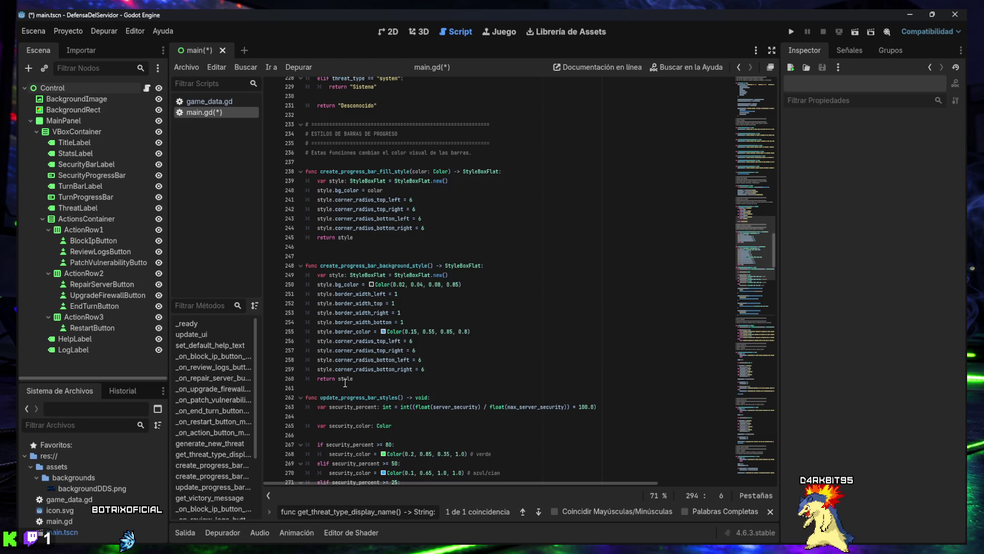
{"action": "scroll", "coordinate": [345, 383], "scroll_direction": "down", "scroll_amount": 9}
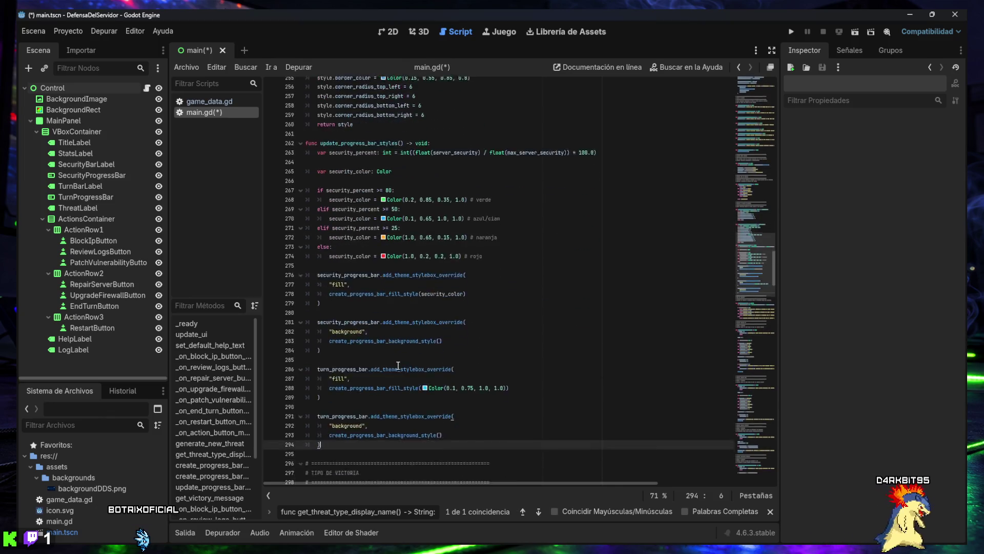
{"action": "scroll", "coordinate": [400, 365], "scroll_direction": "down", "scroll_amount": 6}
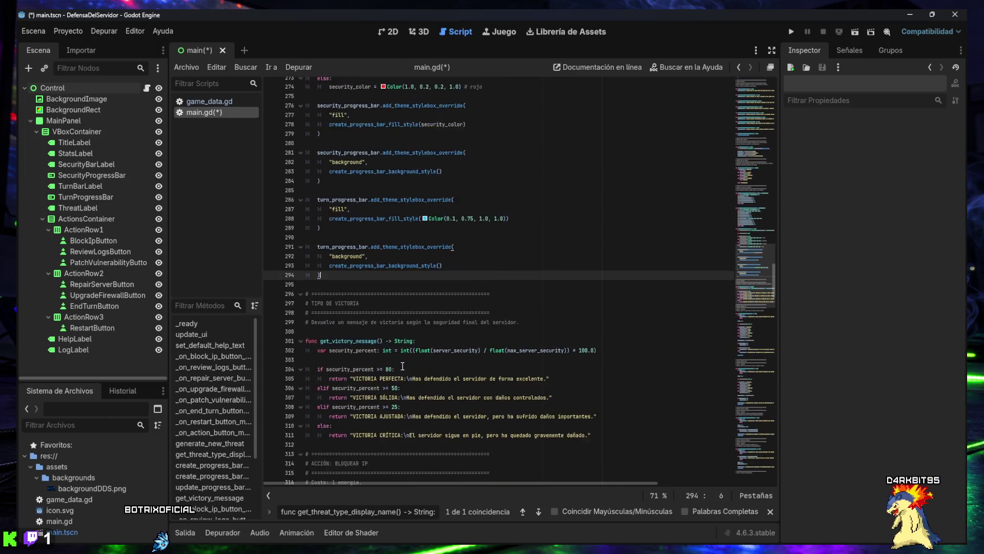
{"action": "scroll", "coordinate": [403, 365], "scroll_direction": "down", "scroll_amount": 11}
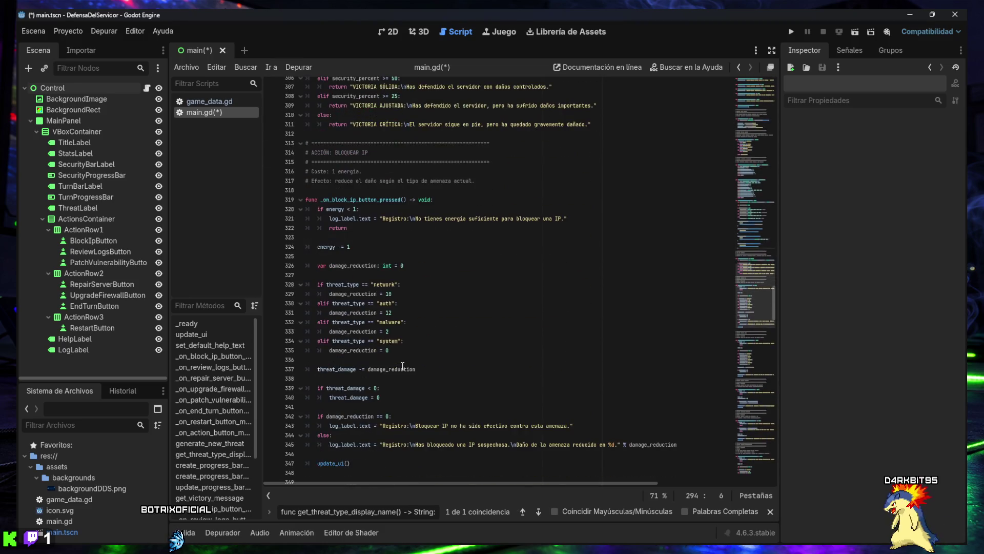
{"action": "scroll", "coordinate": [405, 365], "scroll_direction": "down", "scroll_amount": 4}
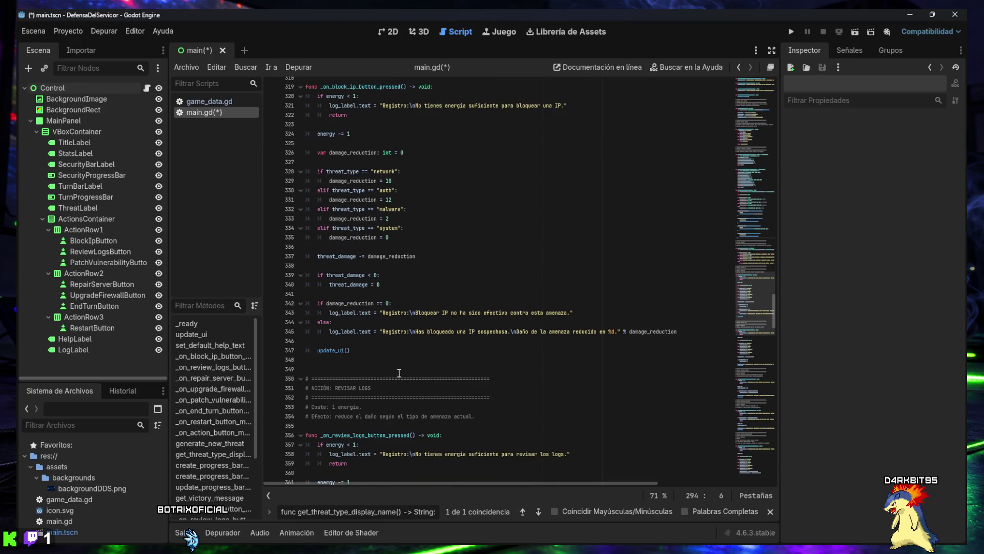
{"action": "scroll", "coordinate": [399, 373], "scroll_direction": "down", "scroll_amount": 16}
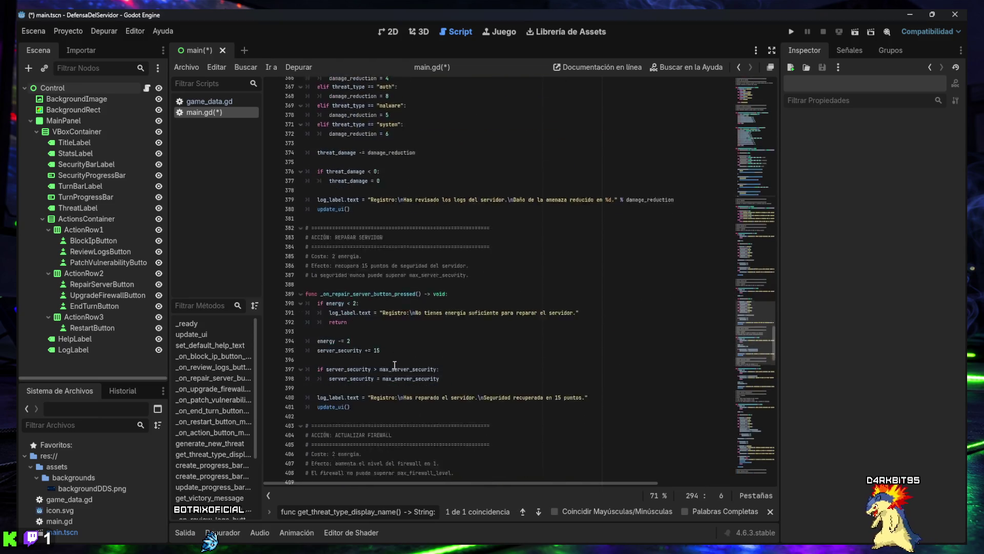
{"action": "scroll", "coordinate": [394, 365], "scroll_direction": "down", "scroll_amount": 14}
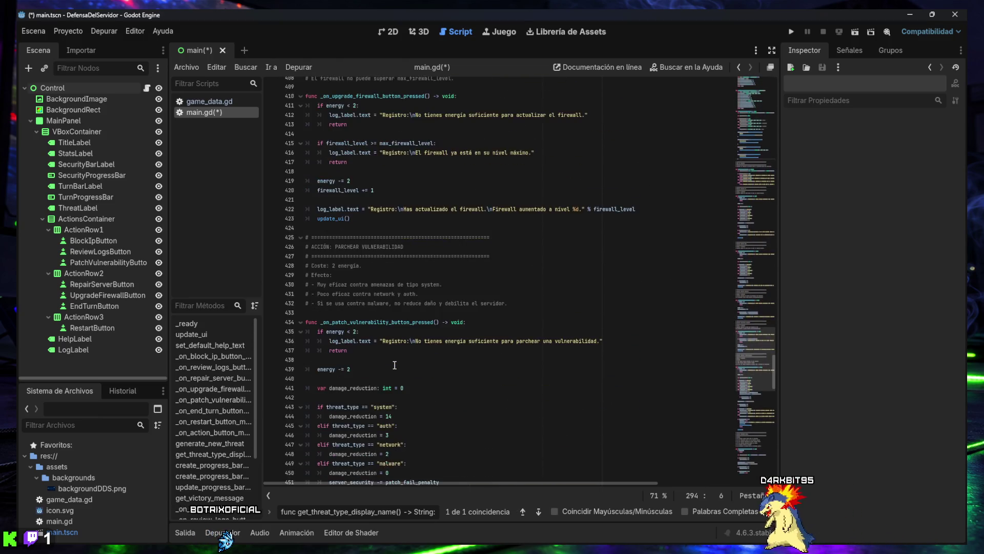
{"action": "scroll", "coordinate": [394, 365], "scroll_direction": "down", "scroll_amount": 12}
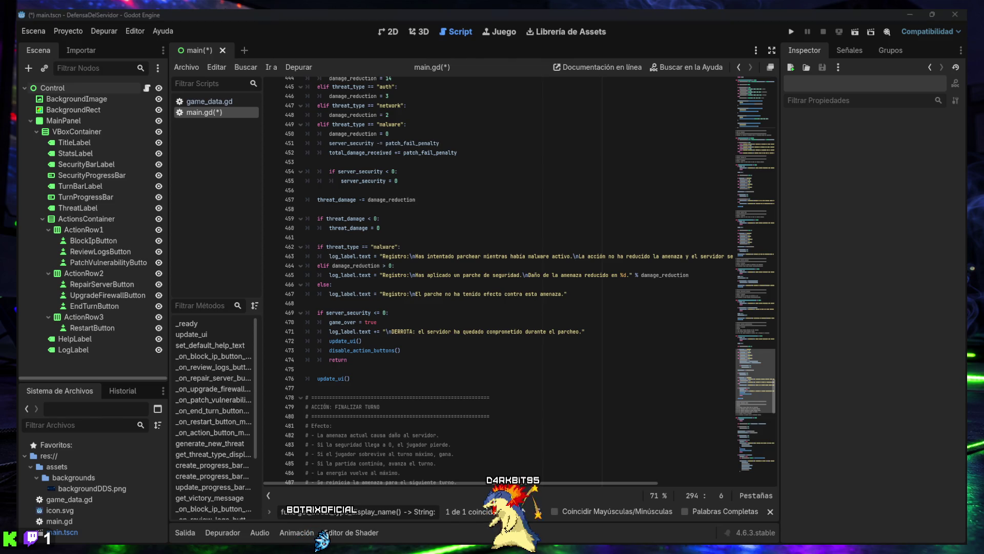
{"action": "key", "text": "ctrl+f"}
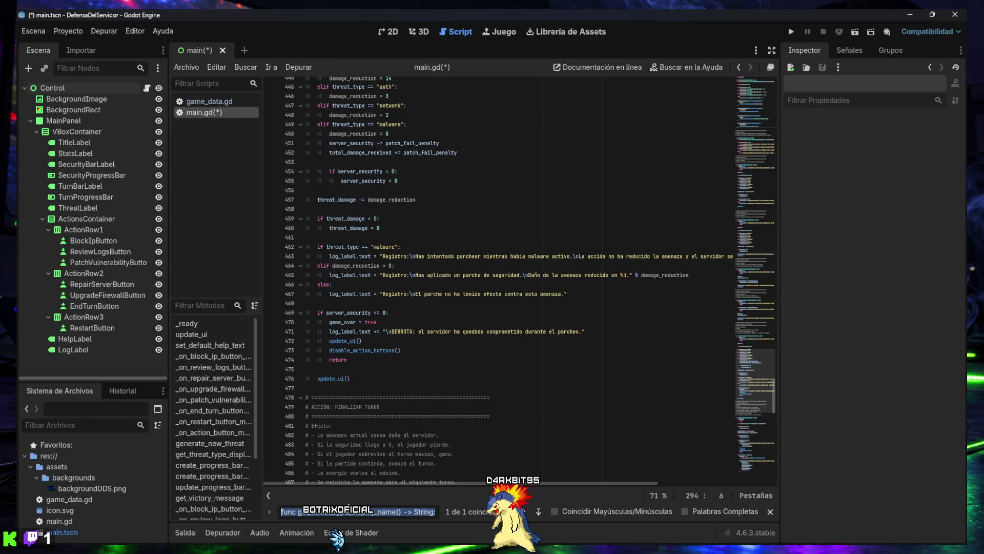
{"action": "type", "text": "func update_ui() -> void:"}
{"action": "scroll", "coordinate": [482, 410], "scroll_direction": "down", "scroll_amount": 3}
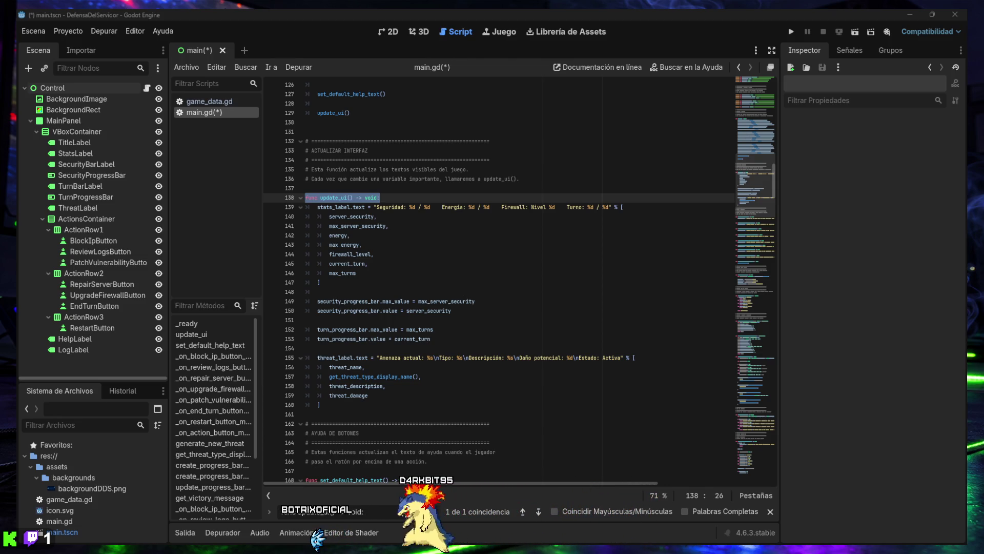
Step: Call update_progress_bar_styles() in update_ui right after turn_progress_bar.value = current_turn
{"action": "left_click", "coordinate": [453, 349]}
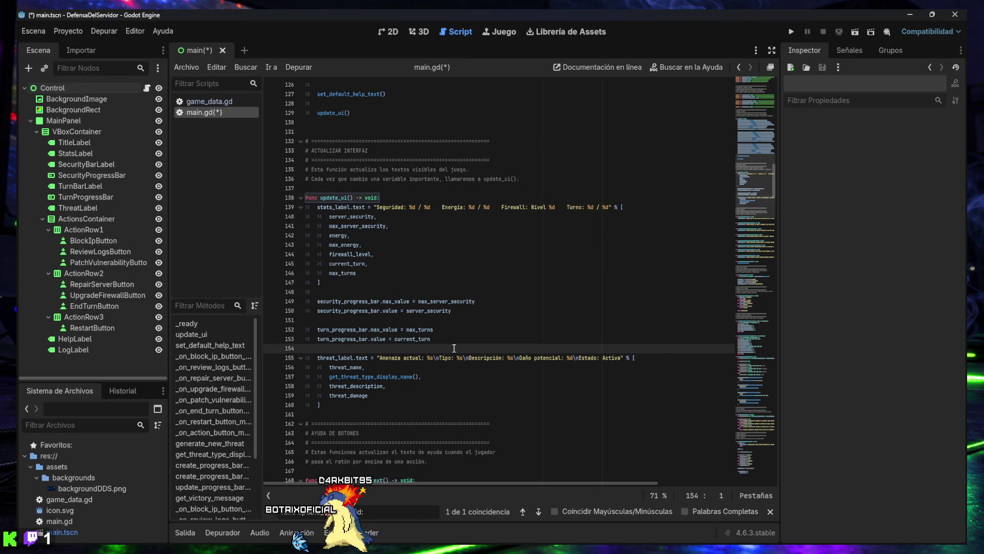
{"action": "key", "text": "Return"}
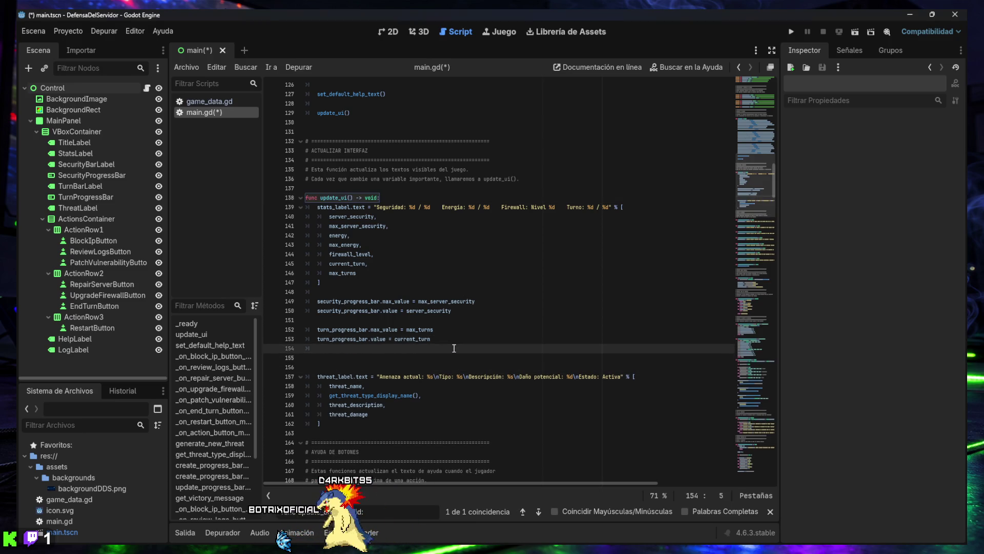
{"action": "key", "text": "Return"}
{"action": "key", "text": "Return"}
{"action": "key", "text": "Up"}
{"action": "key", "text": "Up"}
{"action": "key", "text": "Tab"}
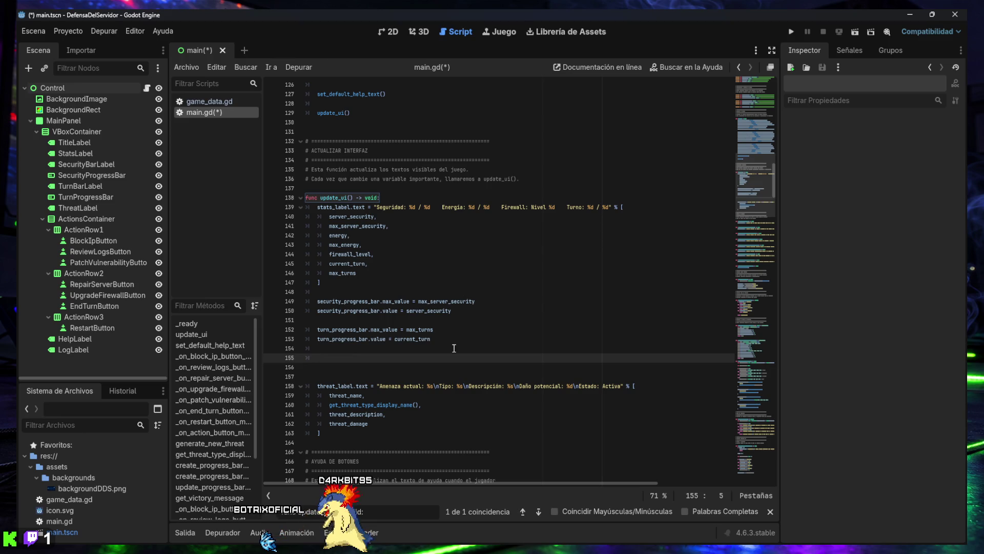
{"action": "type", "text": "update_progress_bar_styles()"}
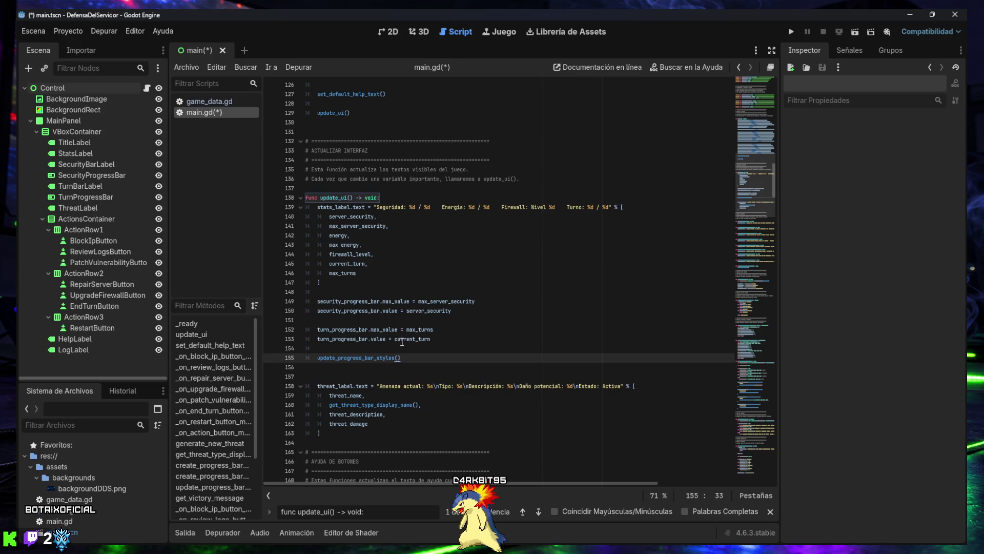
{"action": "mouse_move", "coordinate": [402, 342]}
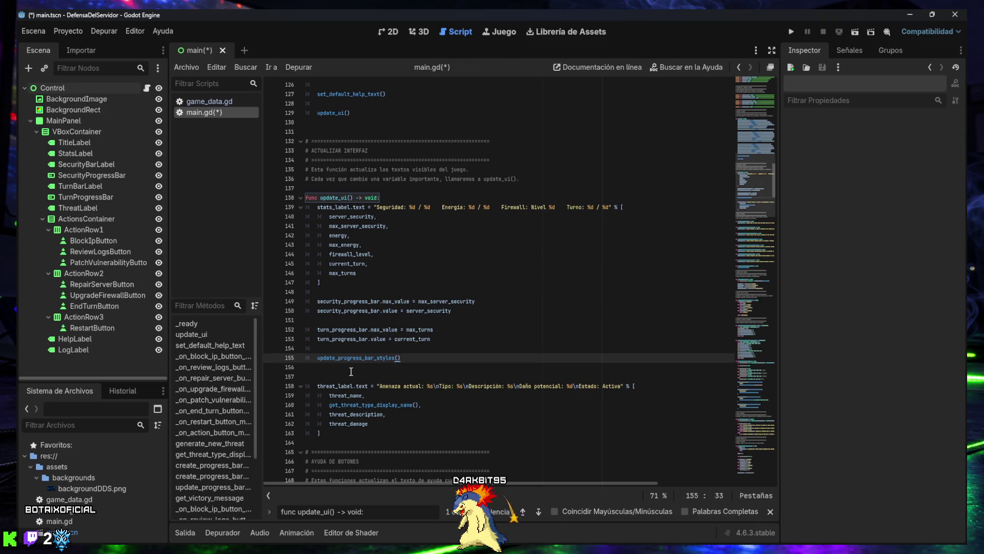
{"action": "mouse_move", "coordinate": [345, 361]}
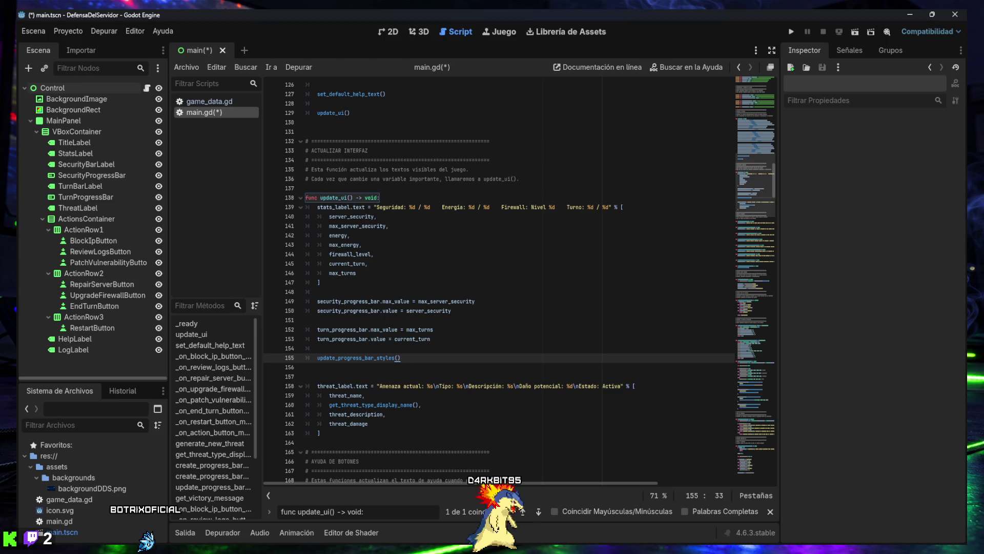
{"action": "left_click", "coordinate": [518, 319]}
Step: Save and run the game, ending turns until security reaches 0 and the bar recolours
{"action": "left_click", "coordinate": [791, 32]}
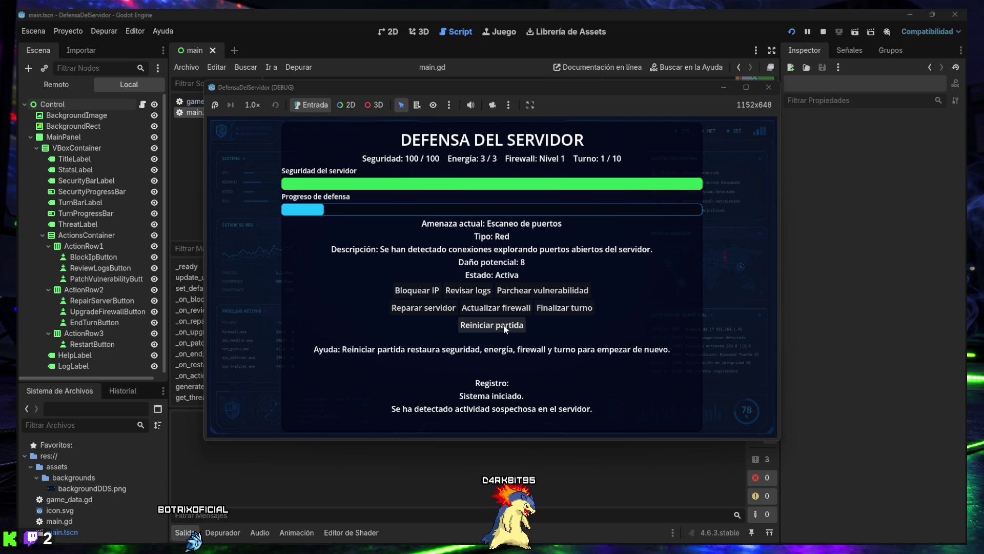
{"action": "left_click", "coordinate": [545, 312]}
{"action": "left_click", "coordinate": [545, 309]}
{"action": "left_click", "coordinate": [545, 309]}
{"action": "left_click", "coordinate": [544, 309]}
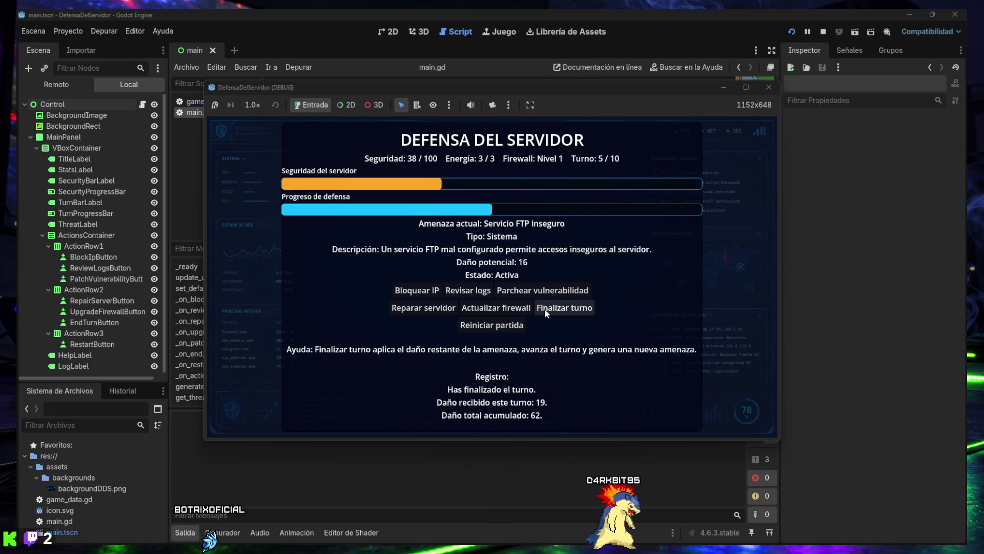
{"action": "left_click", "coordinate": [544, 308]}
{"action": "left_click", "coordinate": [544, 308]}
{"action": "left_click", "coordinate": [544, 309]}
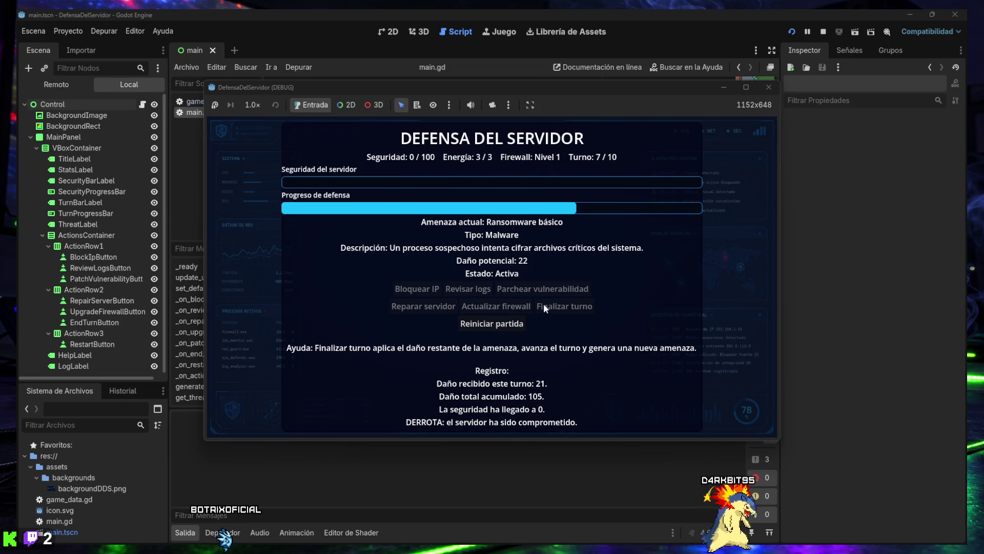
Step: Restart the match, end four more turns to see orange, then stop and hide the output panel
{"action": "left_click", "coordinate": [508, 324]}
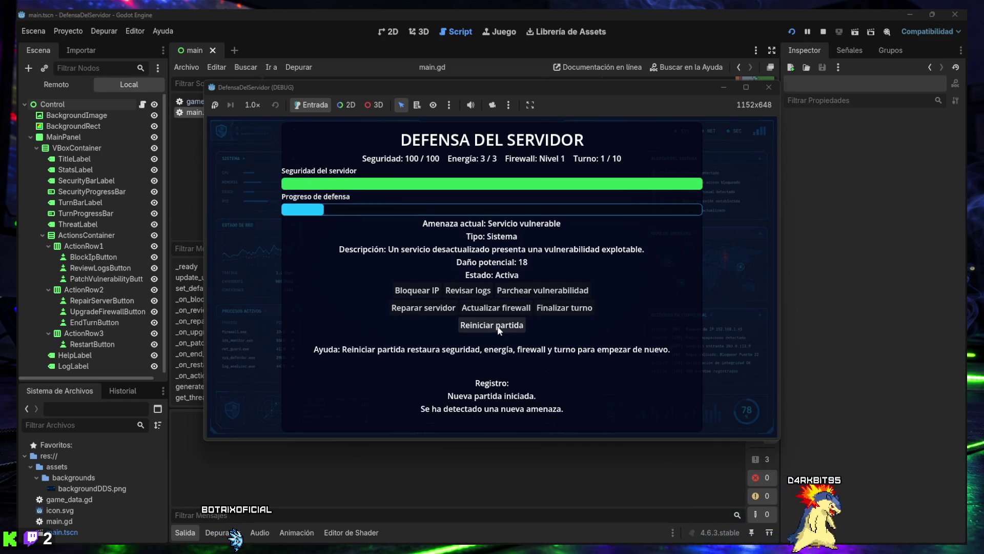
{"action": "left_click", "coordinate": [558, 311]}
{"action": "left_click", "coordinate": [558, 312]}
{"action": "left_click", "coordinate": [558, 312]}
{"action": "left_click", "coordinate": [558, 311]}
{"action": "left_click", "coordinate": [558, 312]}
{"action": "left_click", "coordinate": [558, 312]}
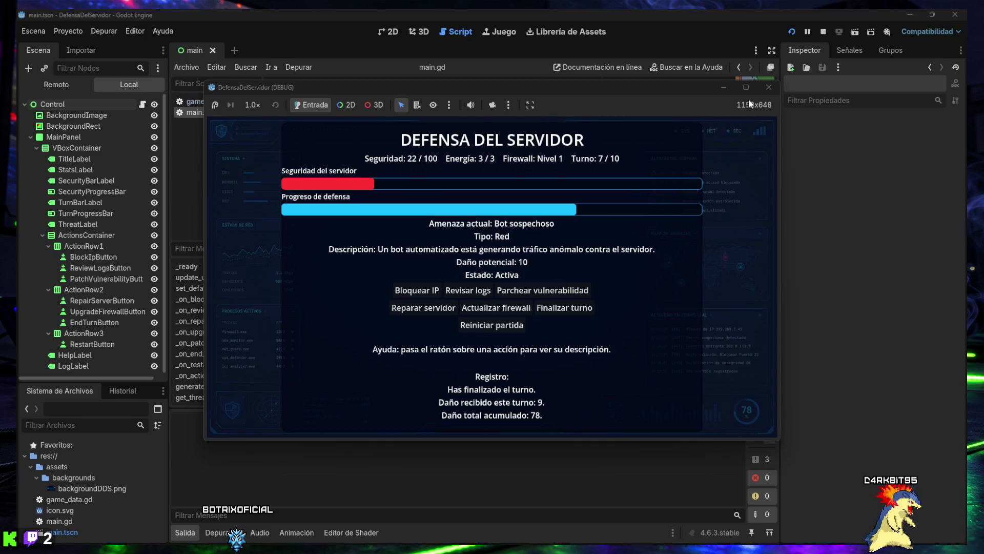
{"action": "left_click", "coordinate": [762, 87]}
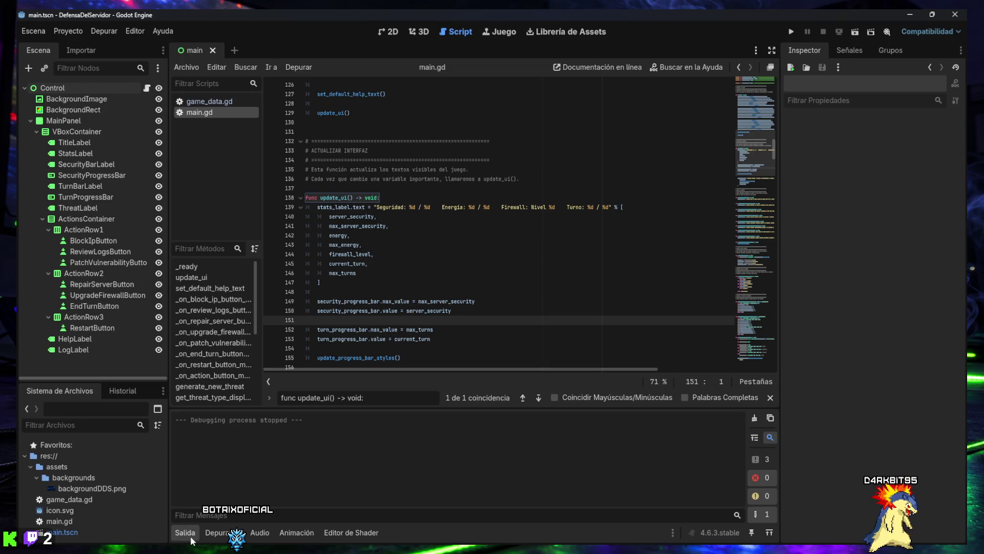
{"action": "left_click", "coordinate": [190, 536]}
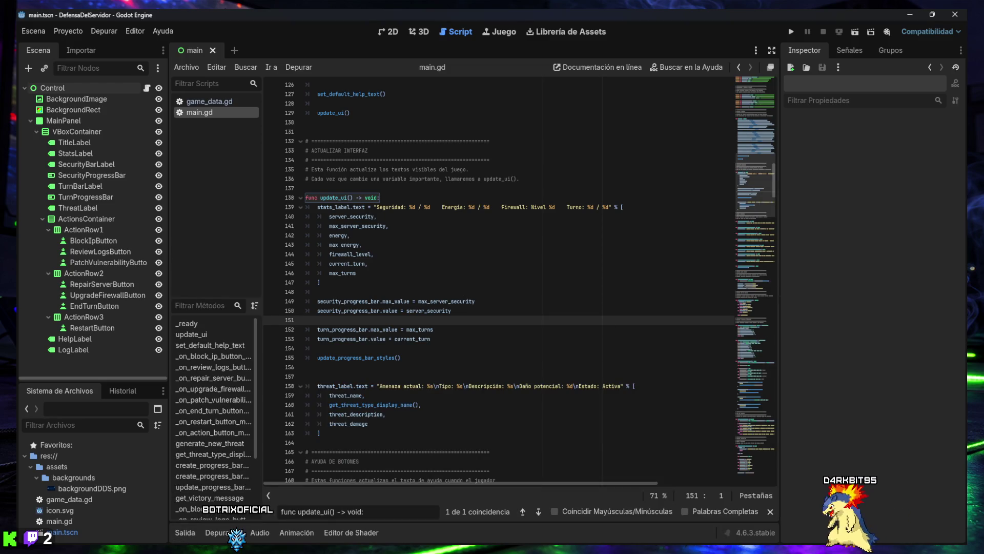
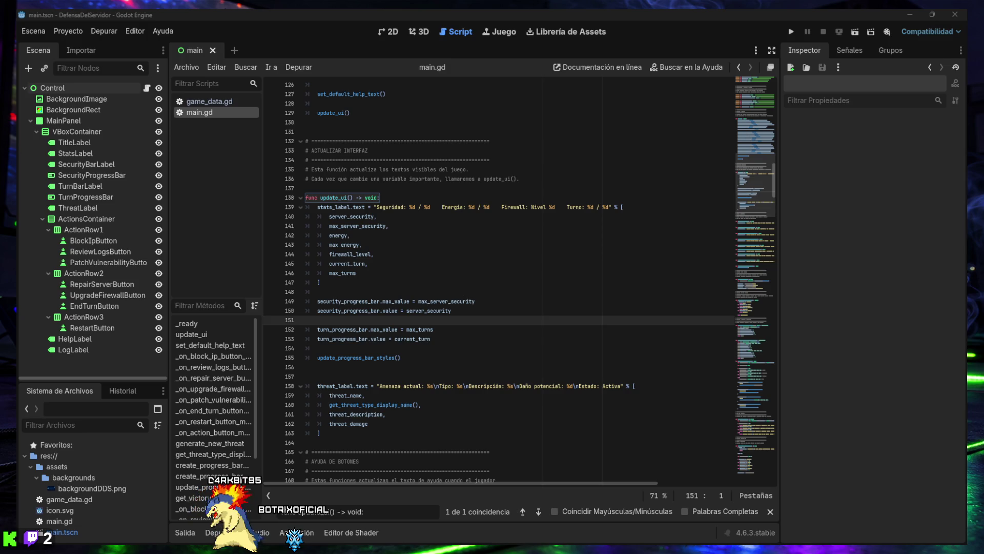
Step: Test-run the game from the 2D view, close its window, and collapse the Salida output panel
{"action": "left_click", "coordinate": [392, 31]}
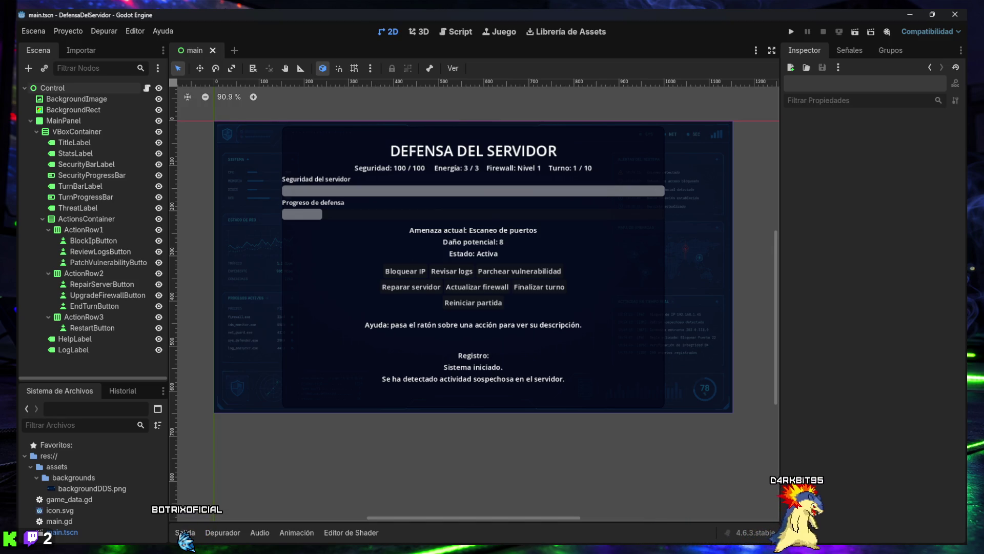
{"action": "left_click", "coordinate": [790, 32]}
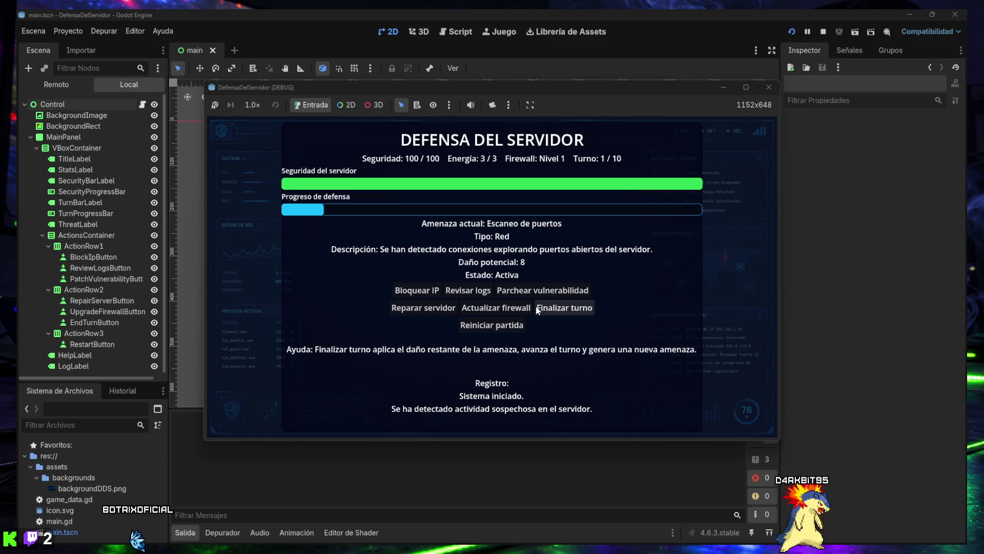
{"action": "left_click", "coordinate": [769, 87]}
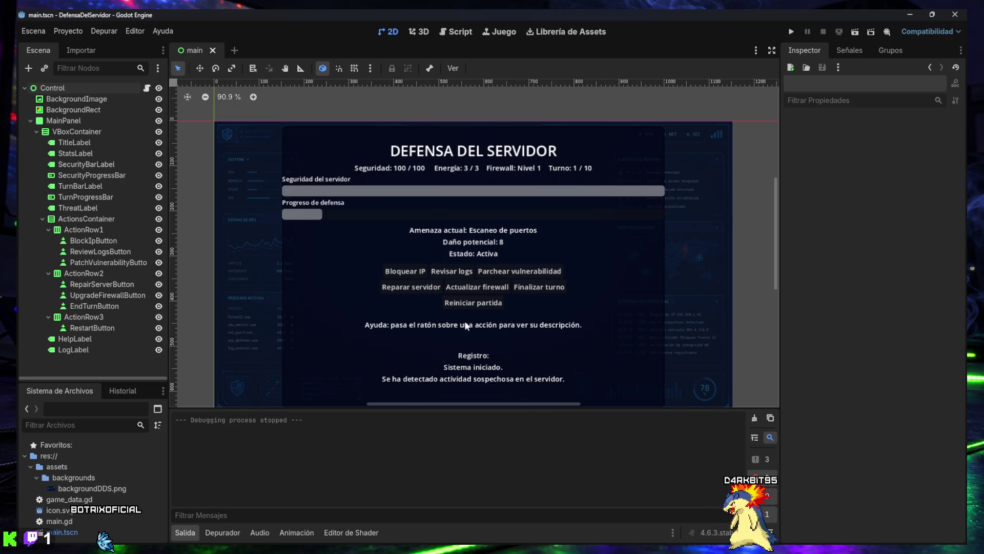
{"action": "left_click", "coordinate": [185, 533]}
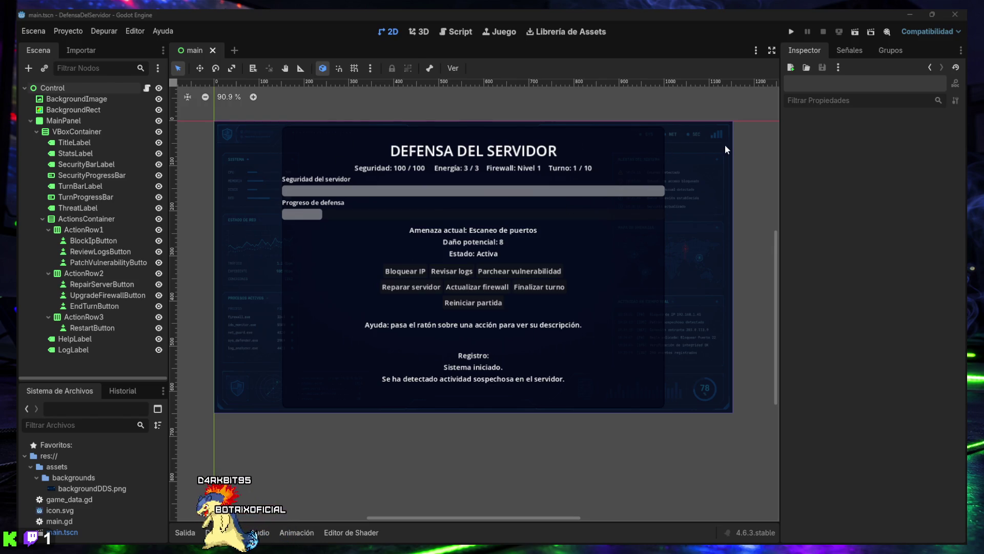
Step: Switch to the Script workspace to edit main.gd at the update_ui function
{"action": "left_click", "coordinate": [456, 32]}
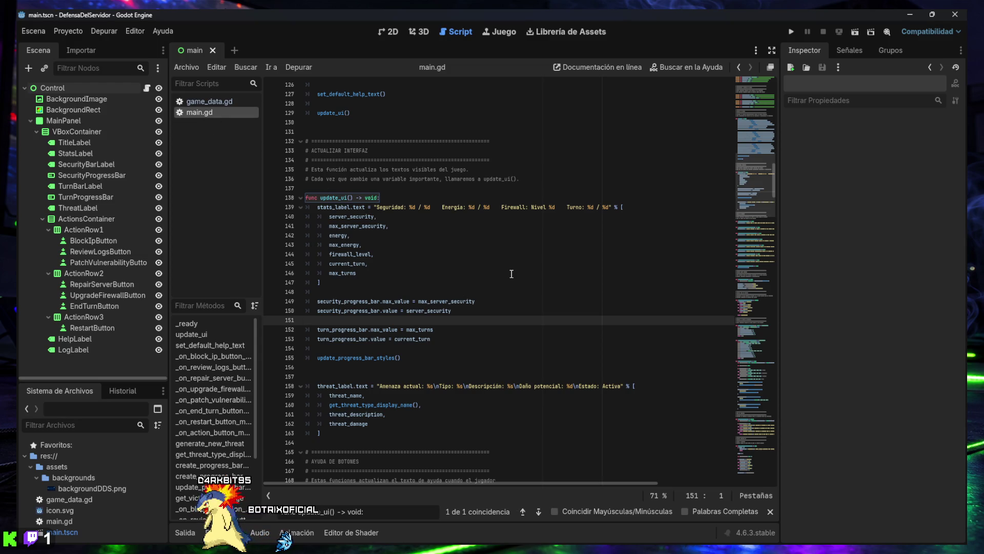
Step: Search main.gd for the create_progress_bar_fill_style function
{"action": "left_click", "coordinate": [471, 275]}
{"action": "left_click", "coordinate": [770, 512]}
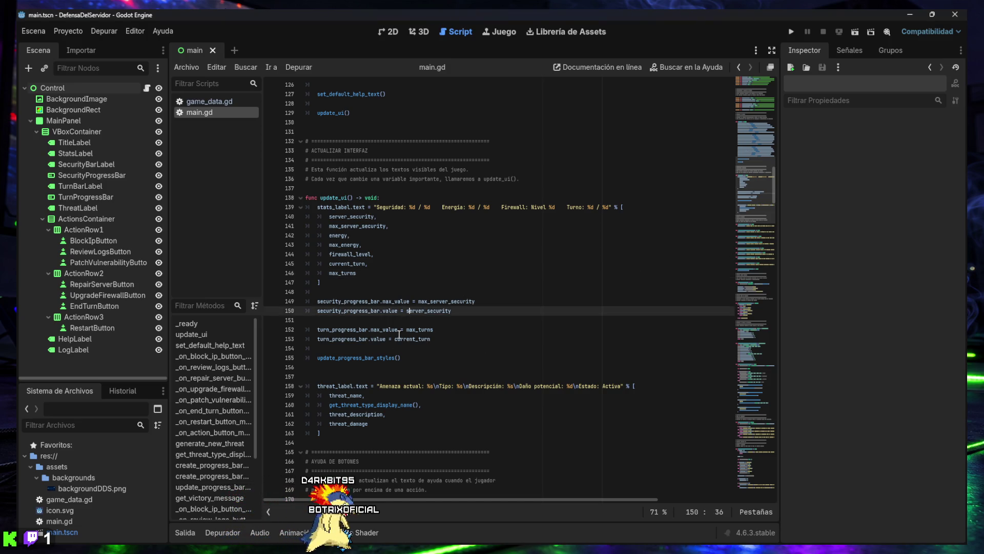
{"action": "key", "text": "ctrl+f"}
{"action": "type", "text": "func create_progress_bar_fill_style(color: Color) -> StyleBoxFlat:"}
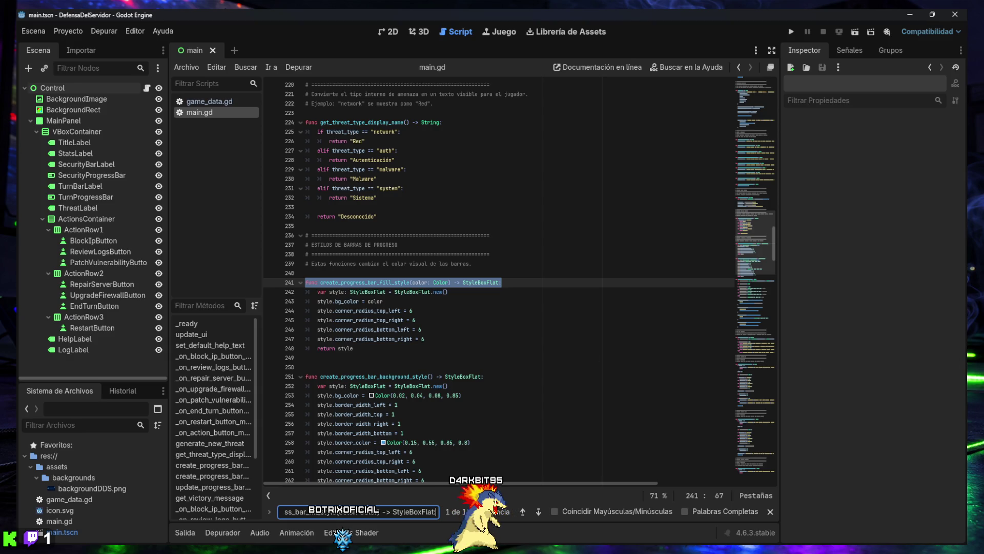
Step: Review the progress-bar style functions and place the caret at line 298 before the victory section
{"action": "scroll", "coordinate": [437, 310], "scroll_direction": "down", "scroll_amount": 3}
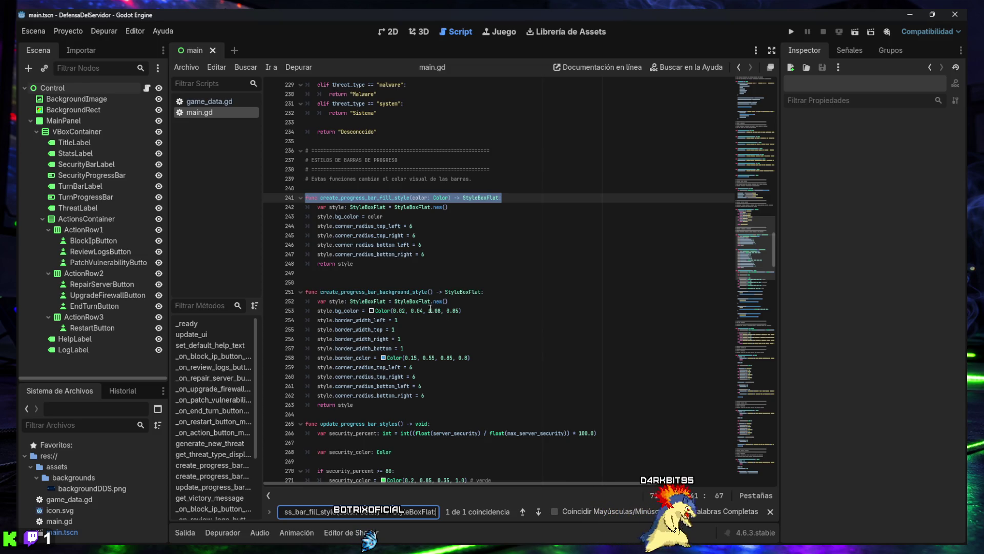
{"action": "mouse_move", "coordinate": [406, 304]}
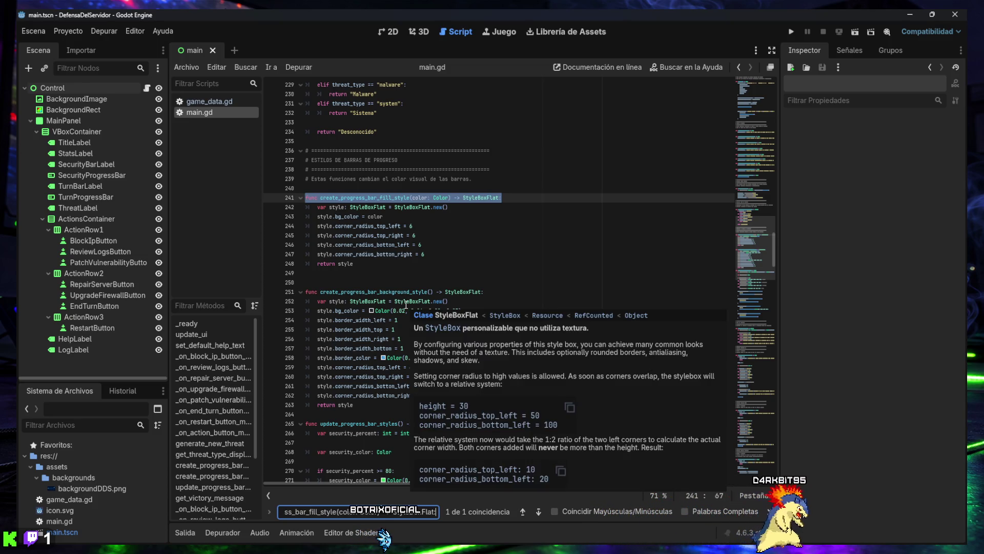
{"action": "scroll", "coordinate": [406, 305], "scroll_direction": "down", "scroll_amount": 9}
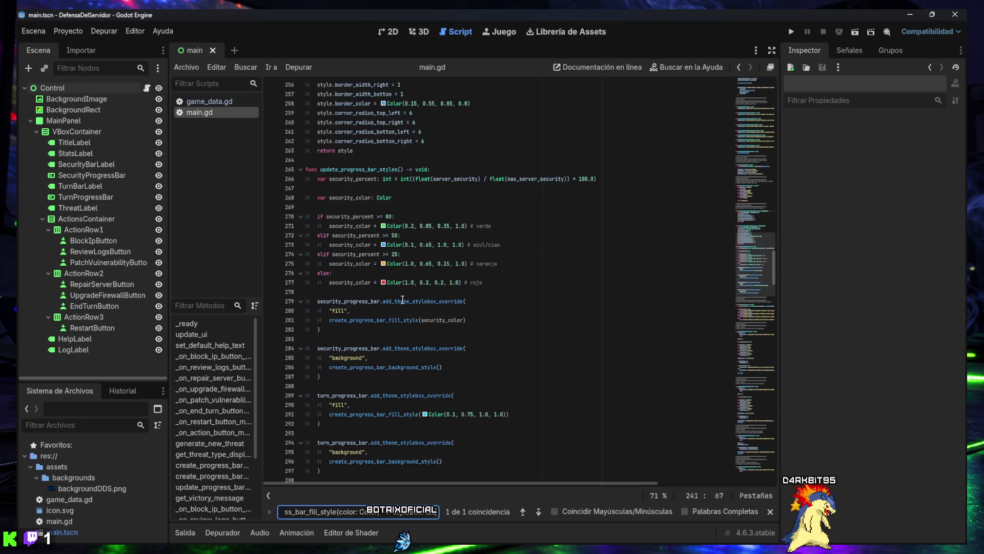
{"action": "scroll", "coordinate": [402, 299], "scroll_direction": "down", "scroll_amount": 4}
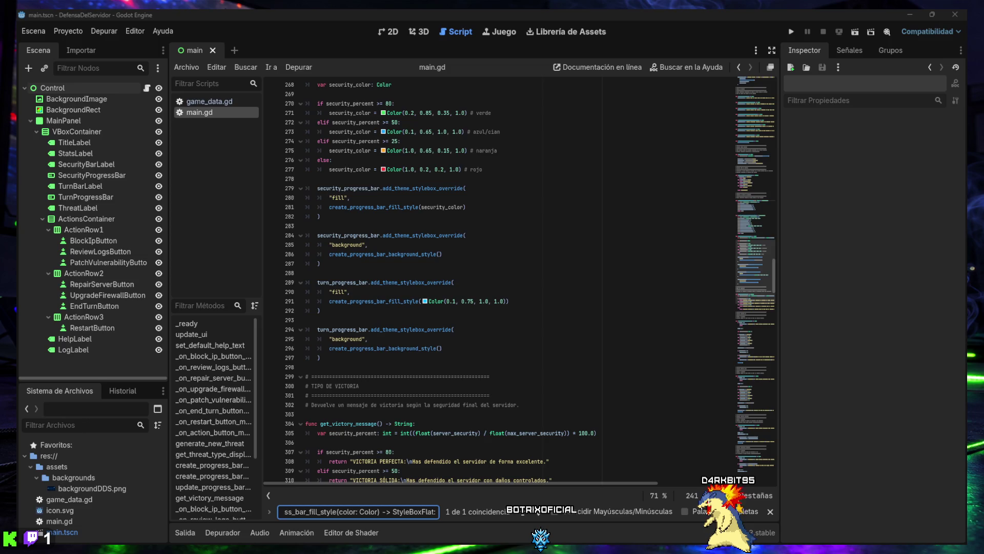
{"action": "scroll", "coordinate": [409, 261], "scroll_direction": "up", "scroll_amount": 10}
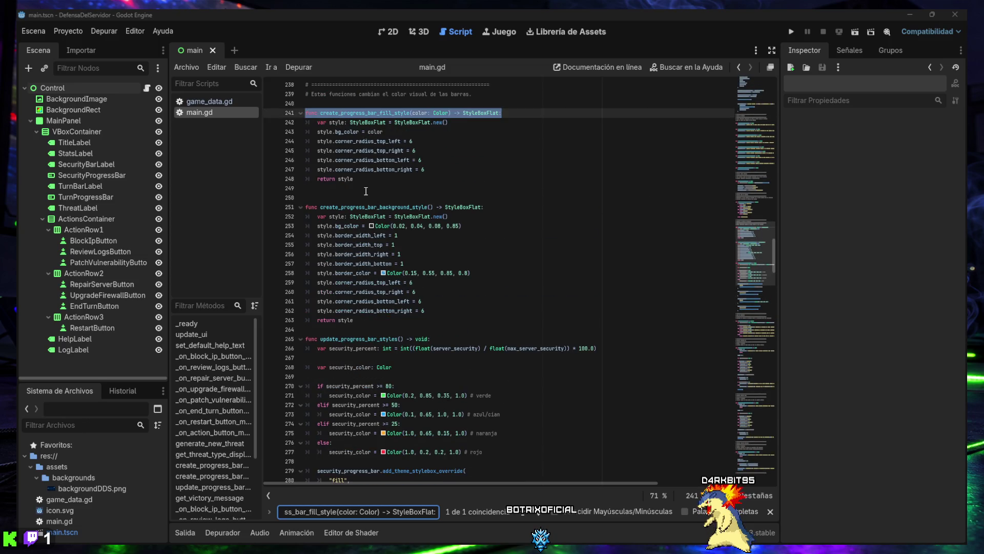
{"action": "scroll", "coordinate": [370, 192], "scroll_direction": "down", "scroll_amount": 3}
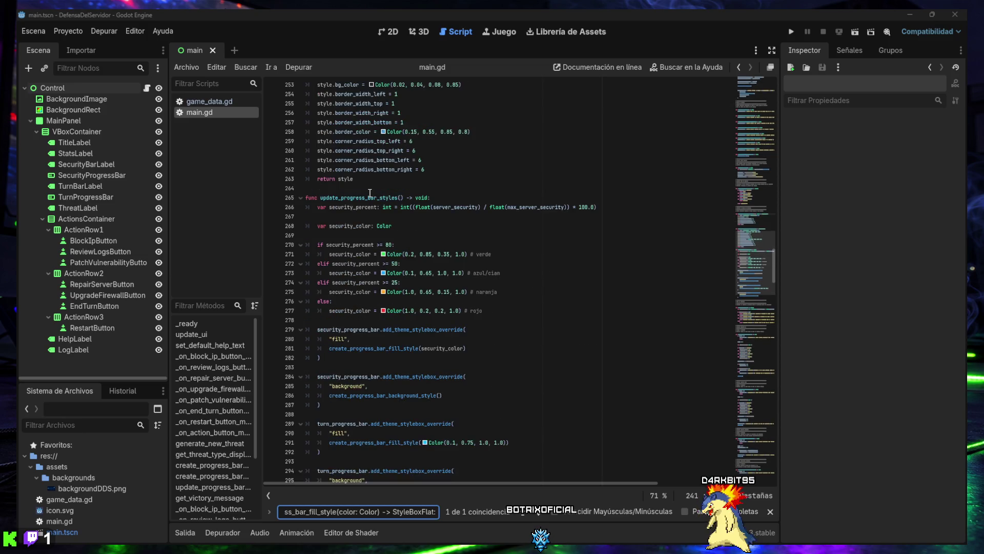
{"action": "scroll", "coordinate": [369, 193], "scroll_direction": "up", "scroll_amount": 6}
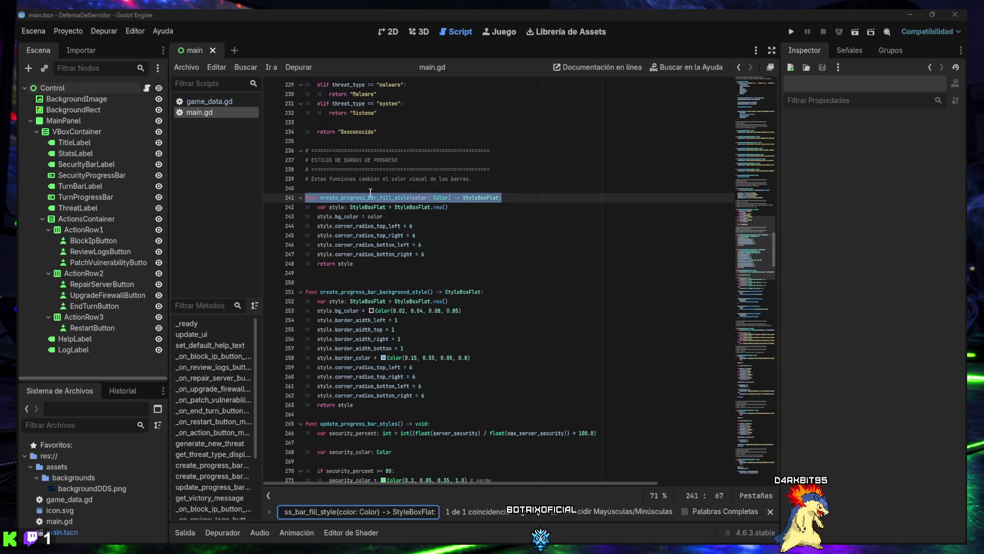
{"action": "scroll", "coordinate": [376, 191], "scroll_direction": "down", "scroll_amount": 13}
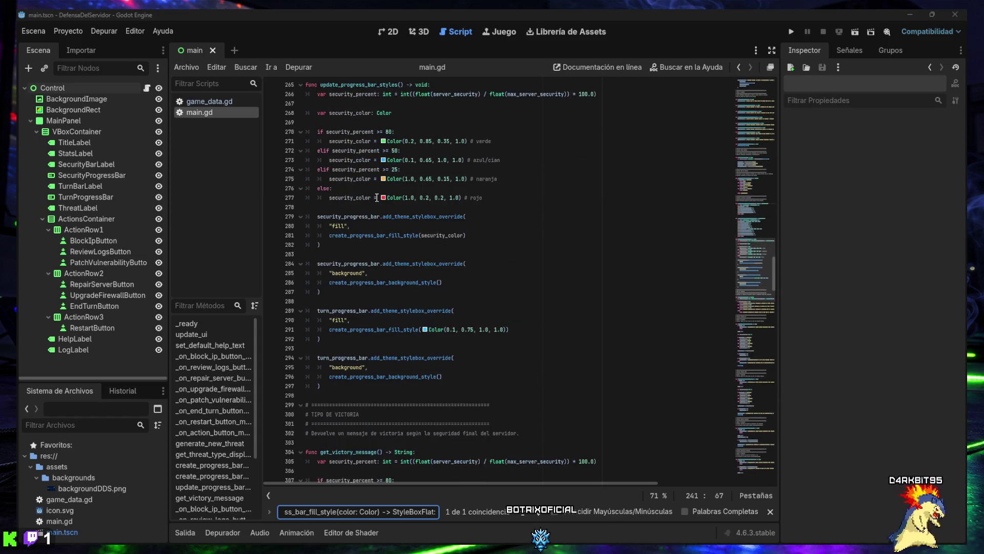
{"action": "left_click", "coordinate": [383, 368]}
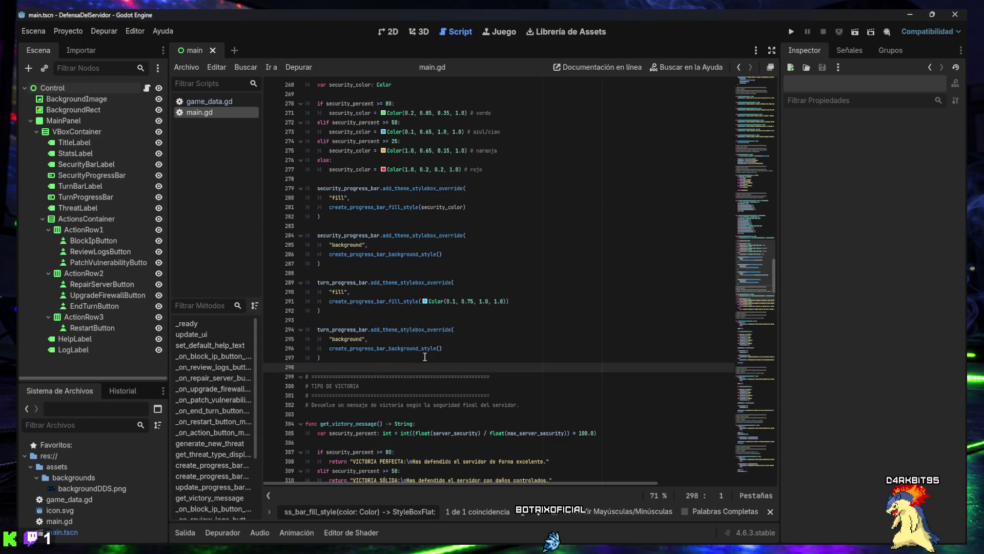
Step: Insert the create_button_style function before the victory section
{"action": "key", "text": "Return"}
{"action": "key", "text": "Return"}
{"action": "key", "text": "BackSpace"}
{"action": "type", "text": "# ============================================================ # ESTILOS DE BOTONES # ============================================================ # Estas funciones crean y aplican estilos visuales a todos los botones.  func create_button_style( \tbg_color: Color, \tborder_color: Color ) -> StyleBoxFlat: \tvar style: StyleBoxFlat = StyleBoxFlat.new()  \tstyle.bg_color = bg_color  \tstyle.border_width_left = 2 \tstyle.border_width_top = 2 \tstyle.border_width_right = 2 \tstyle.border_width_bottom = 2 \tstyle.border_color = border_color  \tstyle.corner_radius_top_left = 8 \tstyle.corner_radius_top_right = 8 \tstyle.corner_radius_bottom_left = 8 \tstyle.corner_radius_bottom_right = 8  \tstyle.content_margin_left = 12 \tstyle.content_margin_right = 12 \tstyle.content_margin_top = 8 \tstyle.content_margin_bottom = 8  \treturn style"}
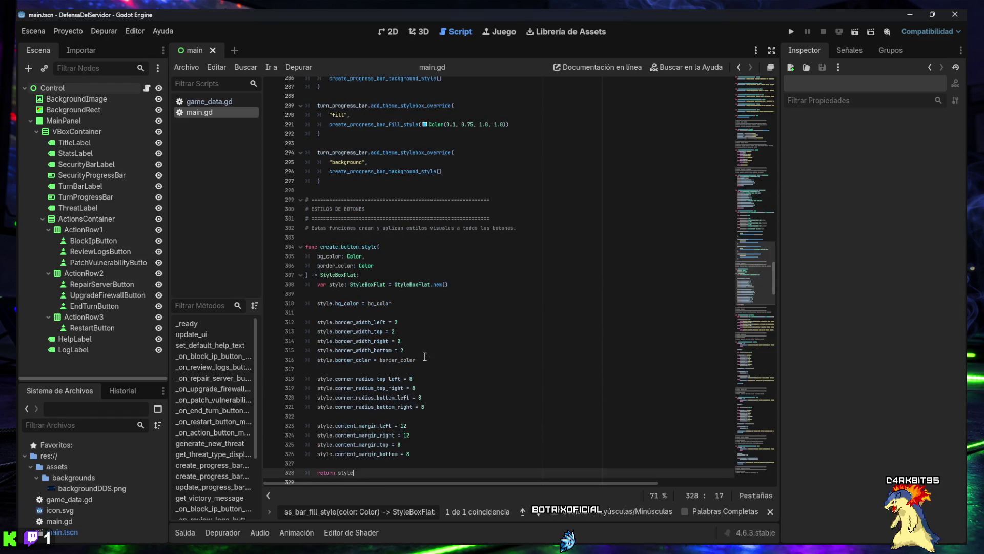
{"action": "scroll", "coordinate": [425, 356], "scroll_direction": "down", "scroll_amount": 1}
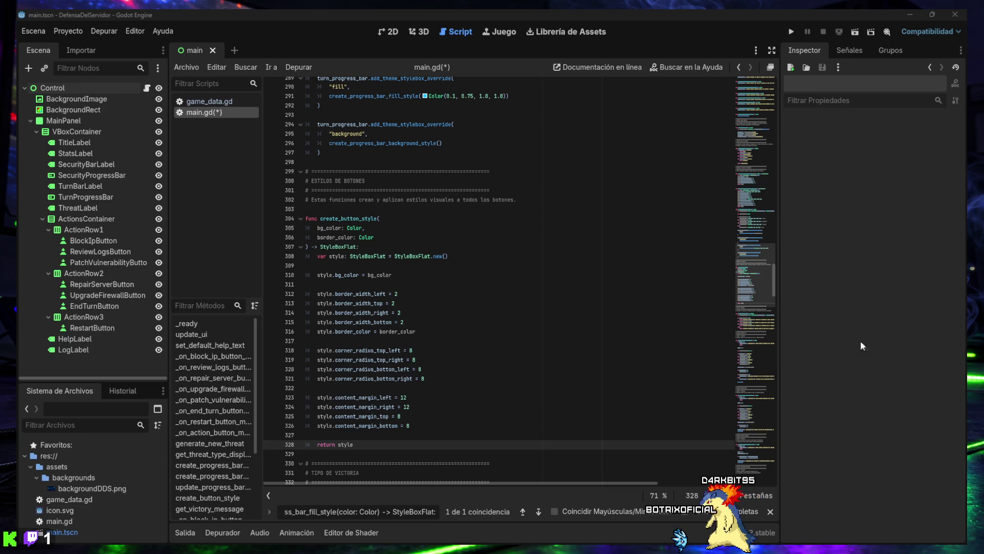
Step: Add the apply_button_styles function below create_button_style and save main.gd
{"action": "left_click", "coordinate": [377, 454]}
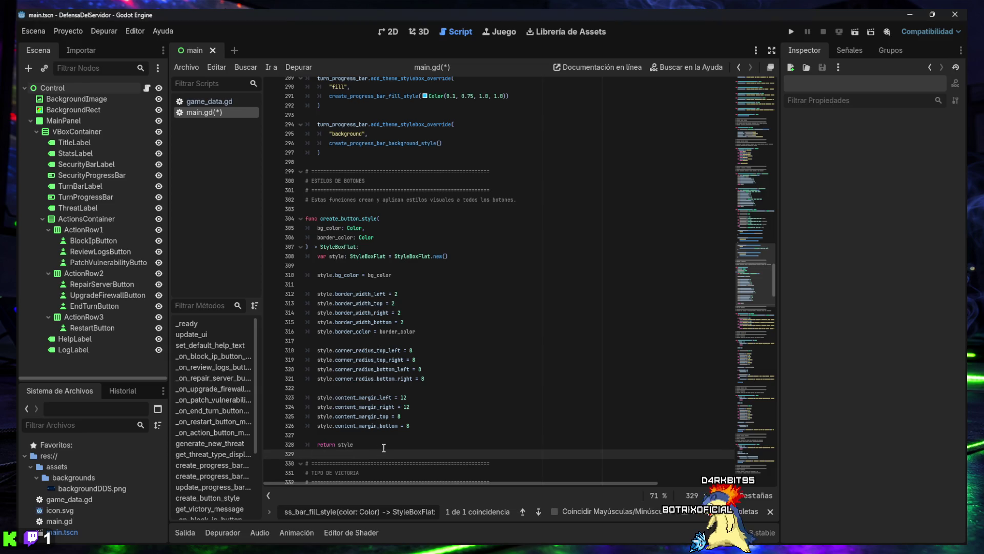
{"action": "key", "text": "Return"}
{"action": "key", "text": "Return"}
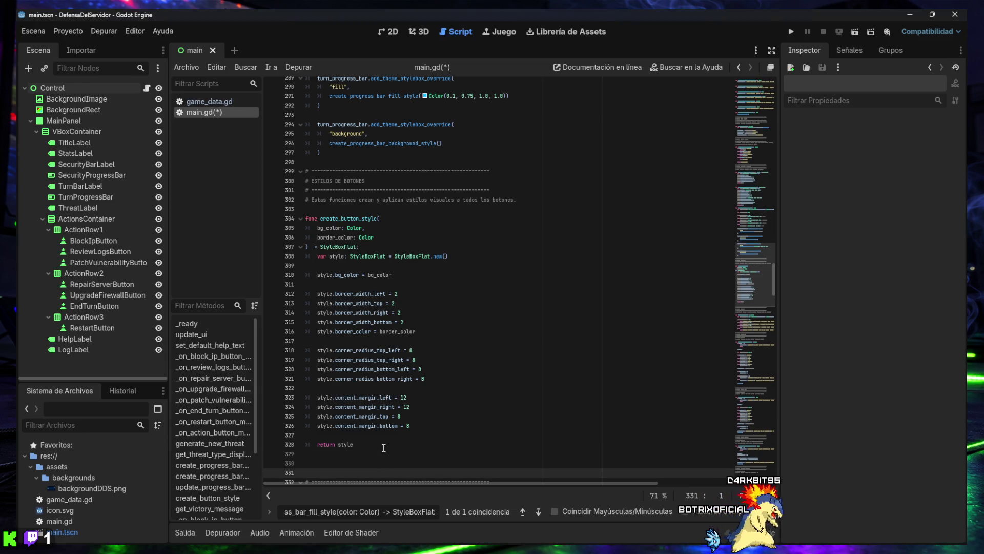
{"action": "key", "text": "Up"}
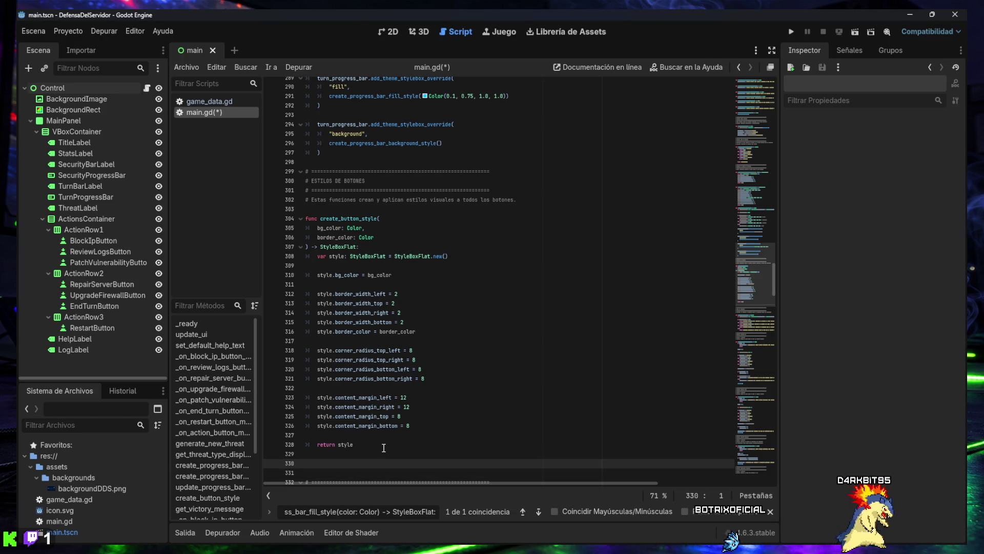
{"action": "type", "text": "func apply_button_styles() -> void: \tvar normal_style: StyleBoxFlat = create_button_style( \t\tColor(0.04, 0.10, 0.20, 0.95), \t\tColor(0.20, 0.75, 1.00, 0.85) \t)  \tvar hover_style: StyleBoxFlat = create_button_style( \t\tColor(0.08, 0.22, 0.38, 1.00), \t\tColor(0.35, 0.90, 1.00, 1.00) \t)  \tvar pressed_style: StyleBoxFlat = create_button_style( \t\tColor(0.00, 0.55, 0.85, 1.00), \t\tColor(0.80, 0.95, 1.00, 1.00) \t)  \tvar disabled_style: StyleBoxFlat = create_button_style( \t\tColor(0.05, 0.06, 0.08, 0.75), \t\tColor(0.20, 0.25, 0.30, 0.75) \t)  \tvar buttons: Array[Button] = [ \t\tblock_ip_button, \t\treview_logs_button, \t\tpatch_vulnerability_button, \t\trepair_server_button, \t\tupgrade_firewall_button, \t\tend_turn_button, \t\trestart_button \t]  \tfor button: Button in buttons: \t\tbutton.add_theme_stylebox_override(\"normal\", normal_style) \t\tbutton.add_theme_stylebox_override(\"hover\", hover_style) \t\tbutton.add_theme_stylebox_override(\"pressed\", pressed_style) \t\tbutton.add_theme_stylebox_override(\"disabled\", disabled_style)  \t\tbutton.add_theme_color_override(\"font_color\", Color(0.92, 0.97, 1.00, 1.00)) \t\tbutton.add_theme_color_override(\"font_hover_color\", Color(1.00, 1.00, 1.00, 1.00)) \t\tbutton.add_theme_color_override(\"font_pressed_color\", Color(1.00, 1.00, 1.00, 1.00)) \t\tbutton.add_theme_color_override(\"font_disabled_color\", Color(0.55, 0.60, 0.65, 1.00))  \t\tbutton.custom_minimum_size = Vector2(190, 42)"}
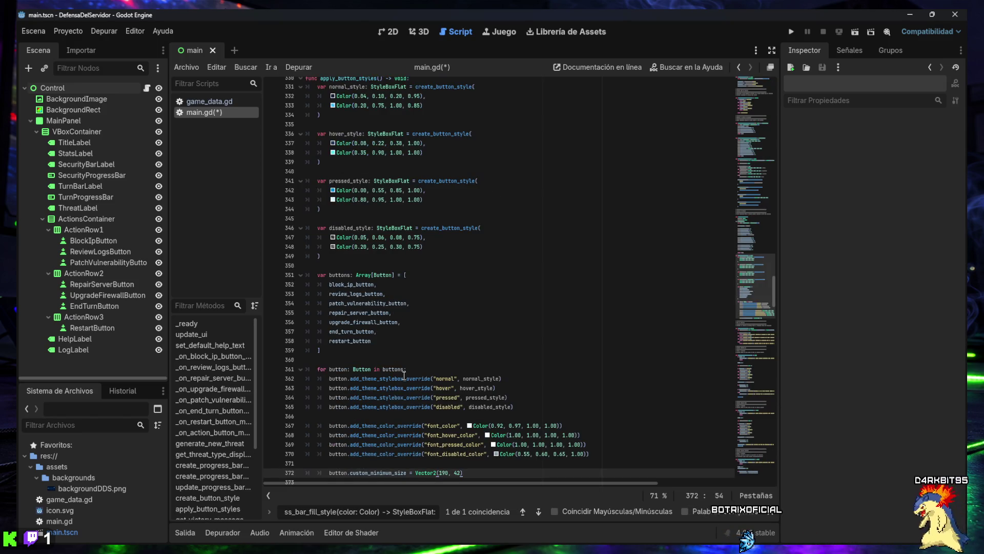
{"action": "scroll", "coordinate": [405, 369], "scroll_direction": "down", "scroll_amount": 2}
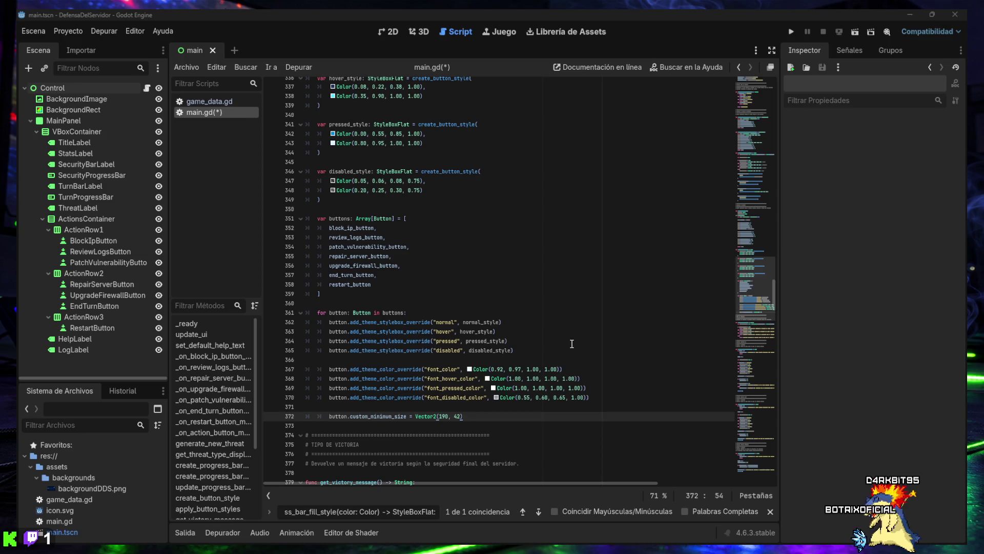
{"action": "left_click", "coordinate": [476, 322]}
{"action": "key", "text": "ctrl+s"}
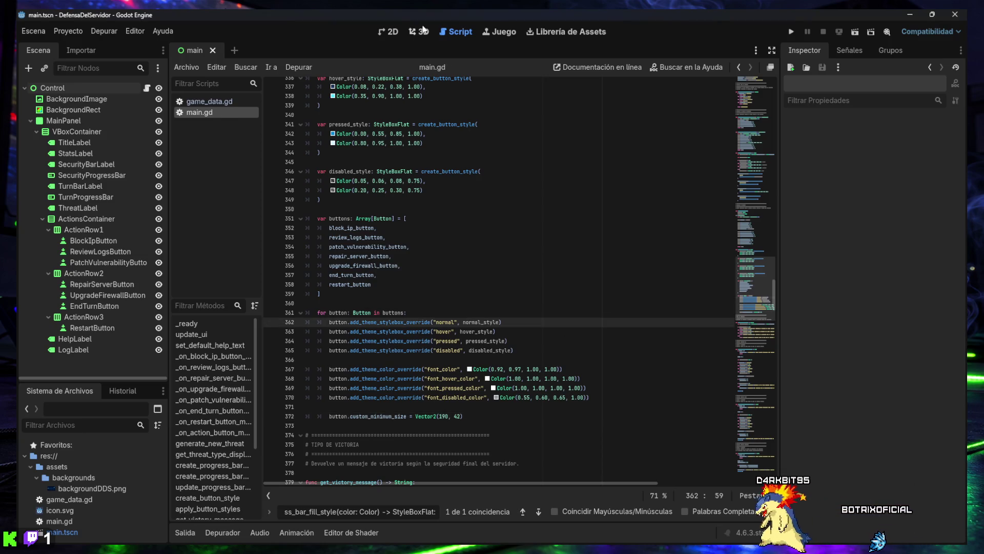
Step: Test-run the game from the 2D view, close it, and return to main.gd
{"action": "left_click", "coordinate": [391, 33]}
{"action": "left_click", "coordinate": [791, 33]}
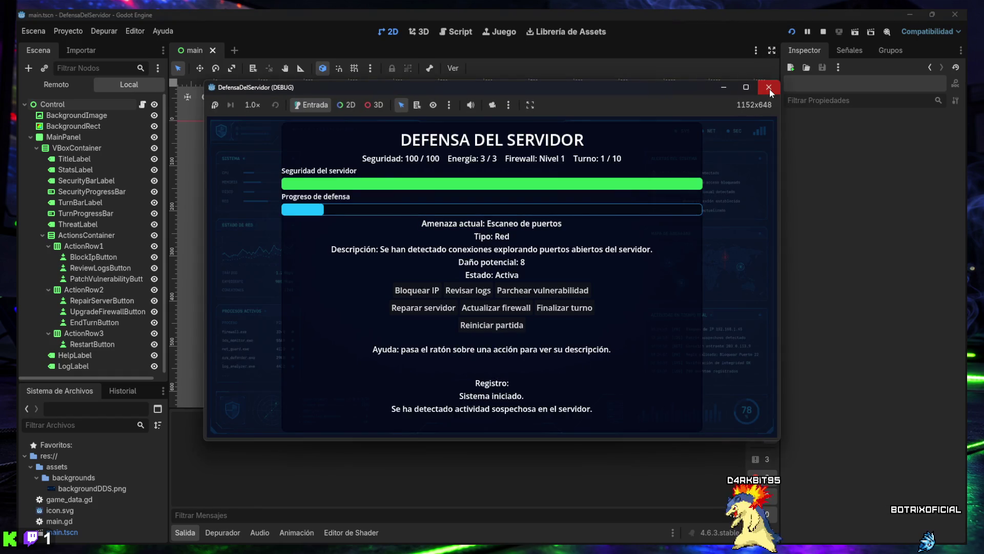
{"action": "left_click", "coordinate": [770, 89]}
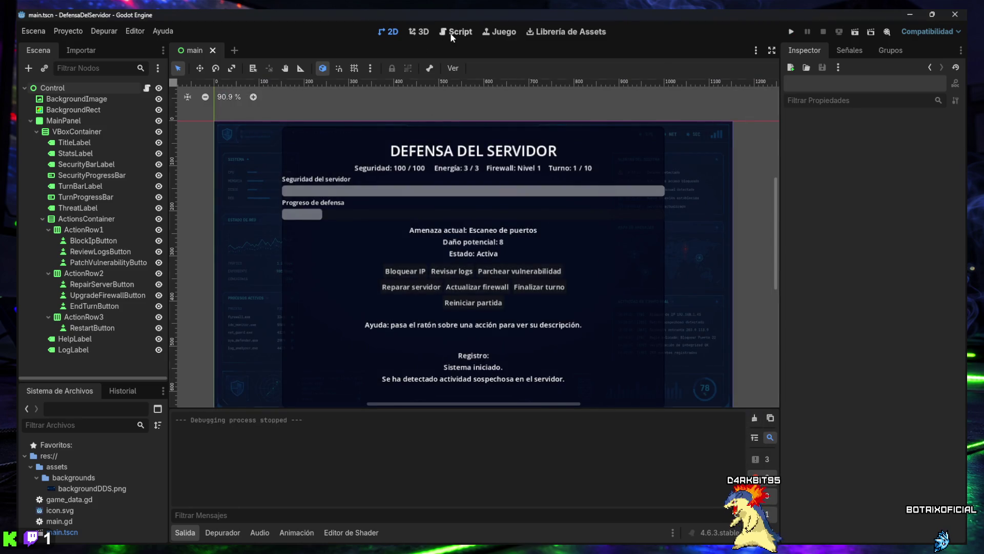
{"action": "left_click", "coordinate": [452, 36]}
Step: Collapse the output panel and search main.gd for _ready()
{"action": "scroll", "coordinate": [503, 283], "scroll_direction": "down", "scroll_amount": 2}
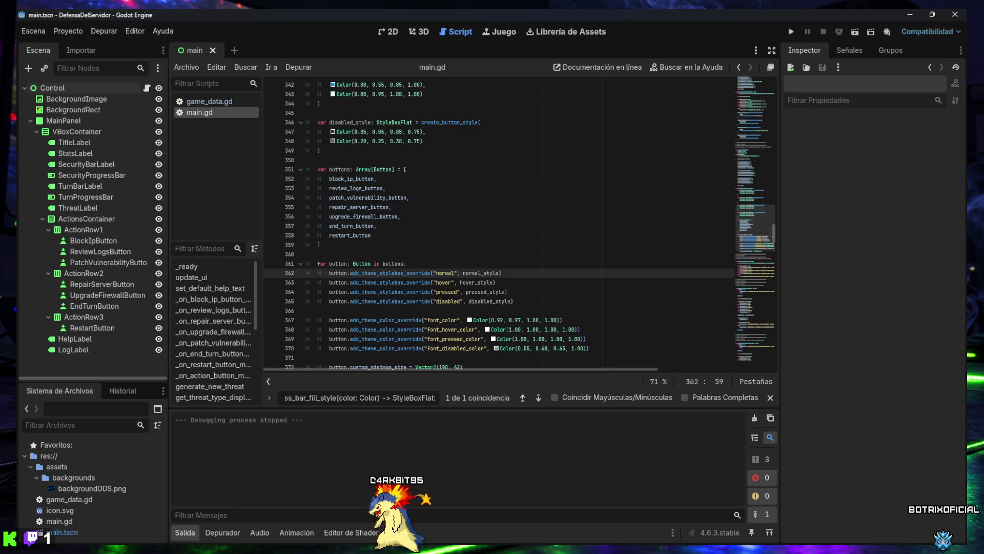
{"action": "triple_click", "coordinate": [350, 397]}
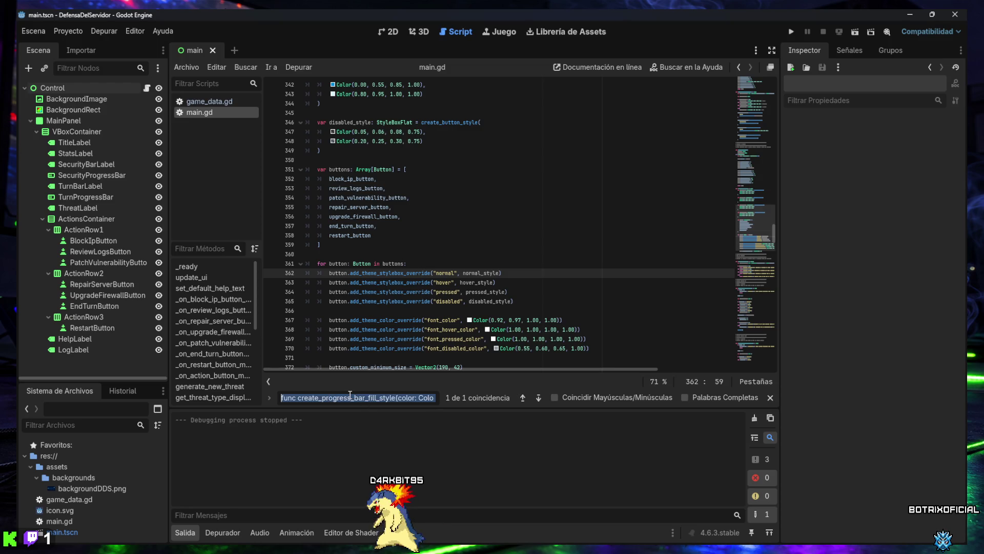
{"action": "left_click", "coordinate": [178, 535]}
{"action": "triple_click", "coordinate": [315, 512]}
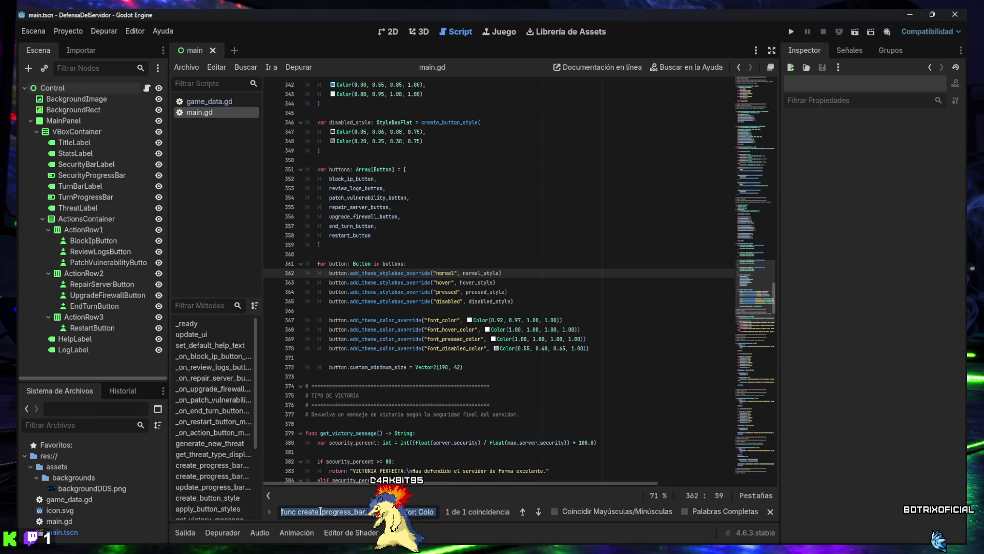
{"action": "key", "text": "BackSpace"}
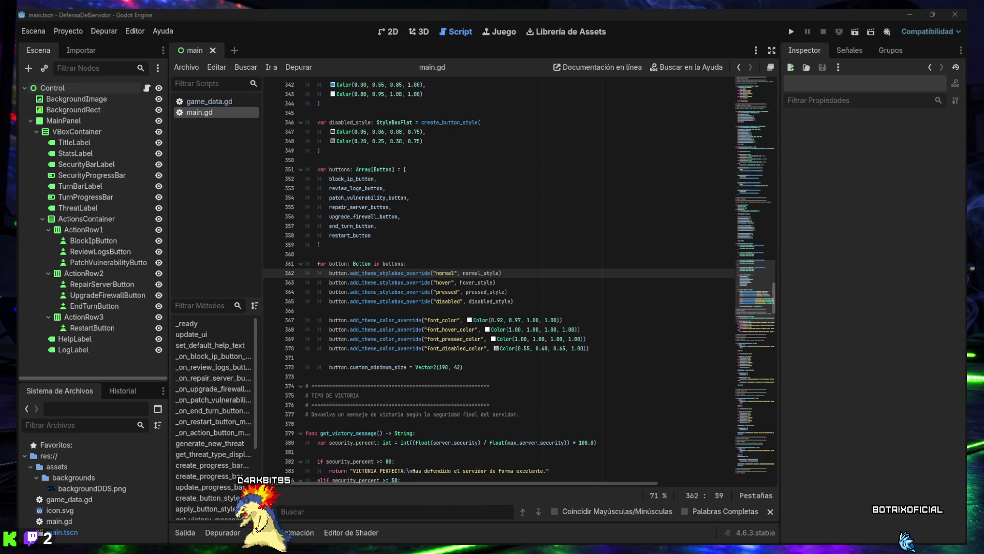
{"action": "type", "text": "_ready()"}
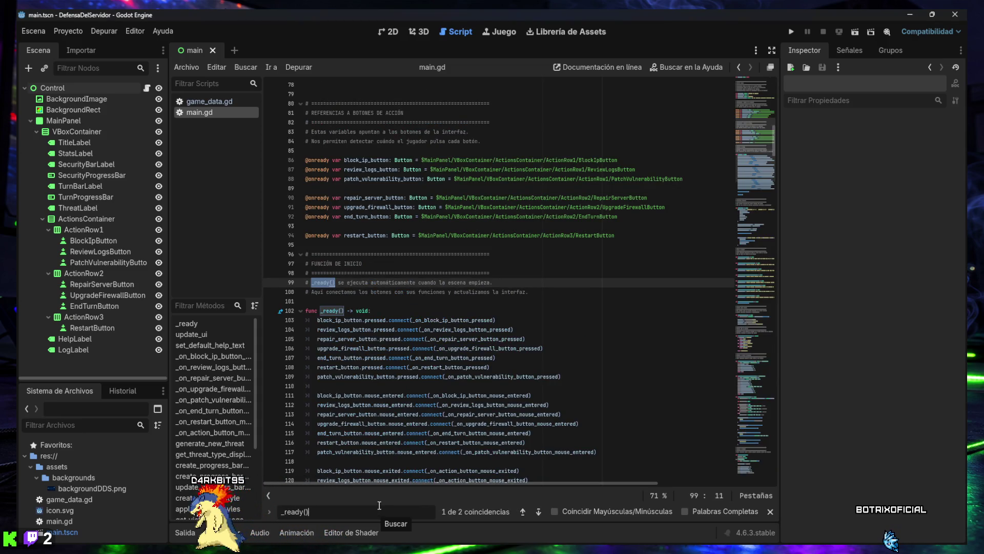
{"action": "scroll", "coordinate": [346, 350], "scroll_direction": "down", "scroll_amount": 4}
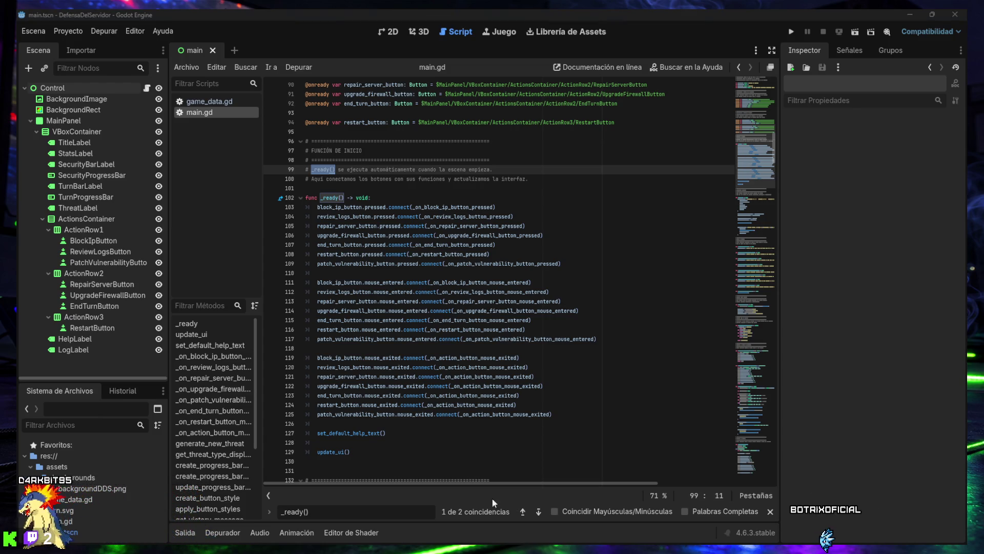
Step: Replace the calls after set_default_help_text() with a block including apply_button_styles(), indented into _ready()
{"action": "key", "text": "ctrl+a"}
{"action": "type", "text": "set_default_help_text()"}
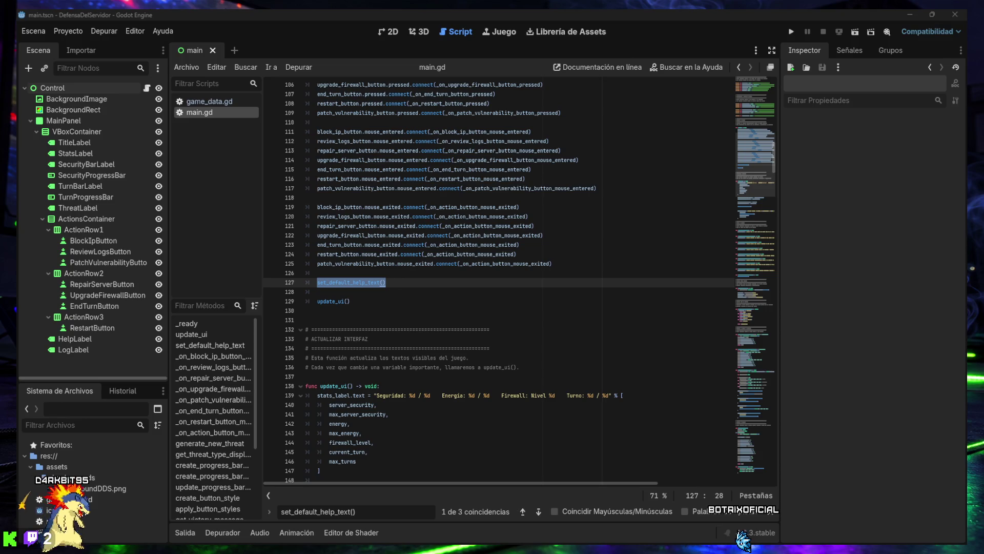
{"action": "left_click_drag", "start_coordinate": [351, 301], "coordinate": [287, 285]}
{"action": "type", "text": "set_default_help_text() apply_button_styles()  update_ui()"}
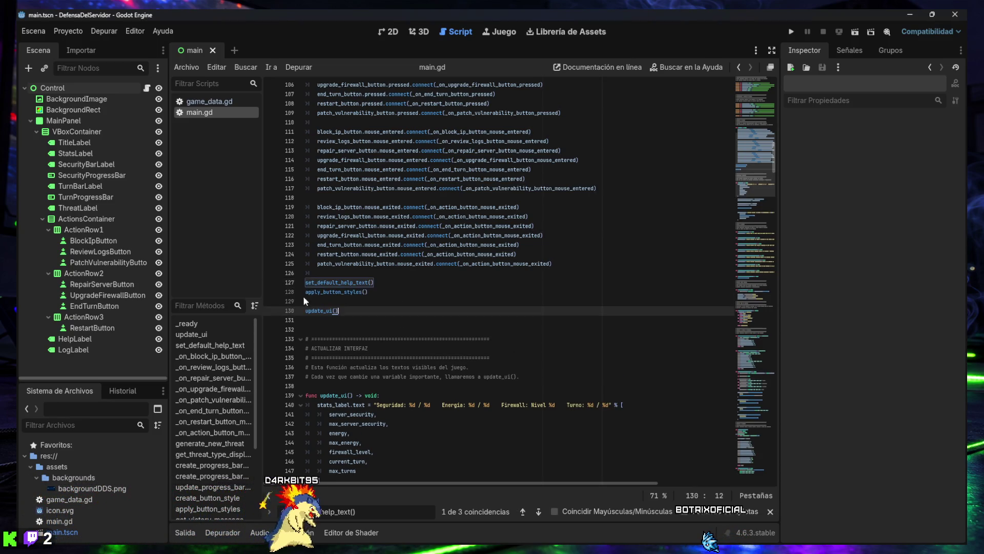
{"action": "left_click_drag", "start_coordinate": [338, 311], "coordinate": [294, 285]}
{"action": "key", "text": "Tab"}
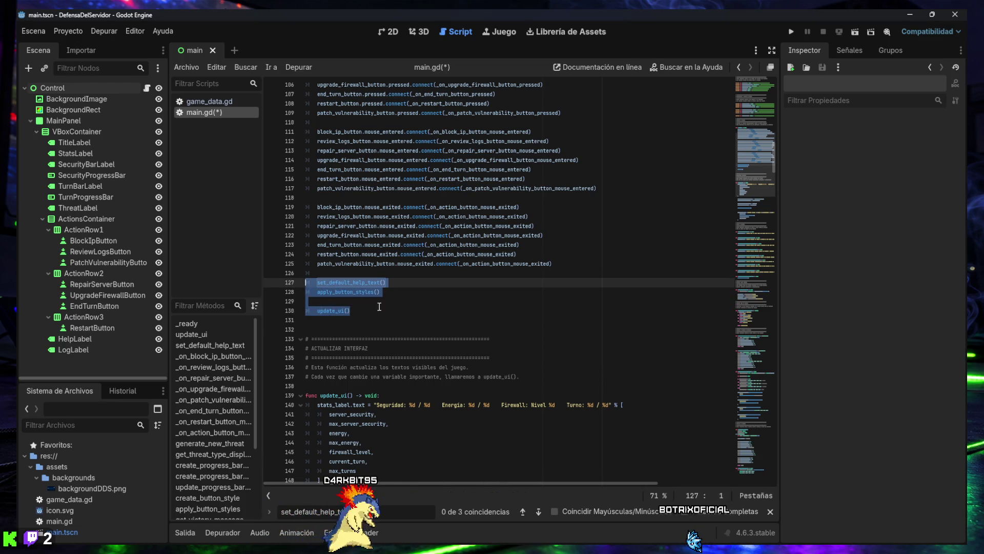
{"action": "left_click", "coordinate": [379, 321]}
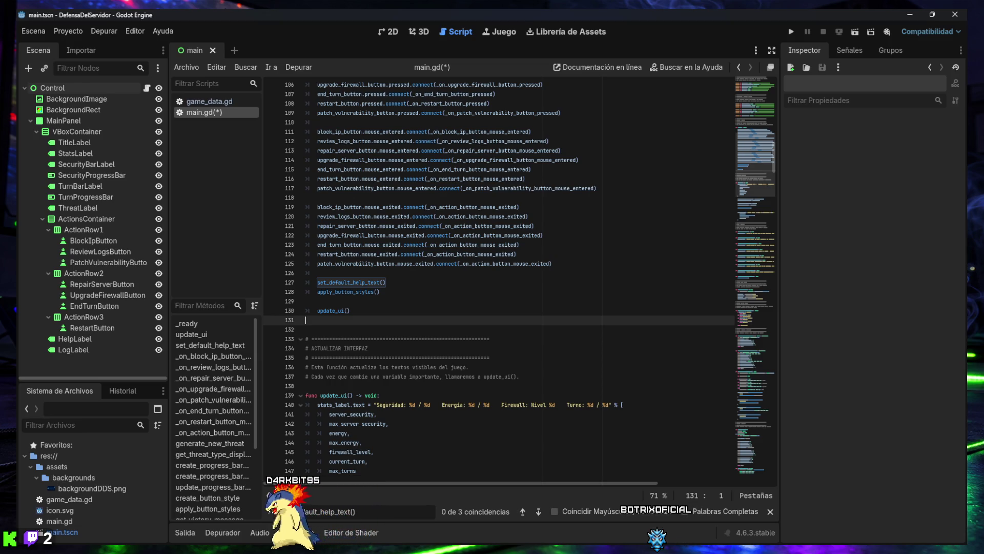
Step: Save main.gd and launch the game to test the styled buttons
{"action": "left_click", "coordinate": [410, 414]}
{"action": "key", "text": "ctrl+s"}
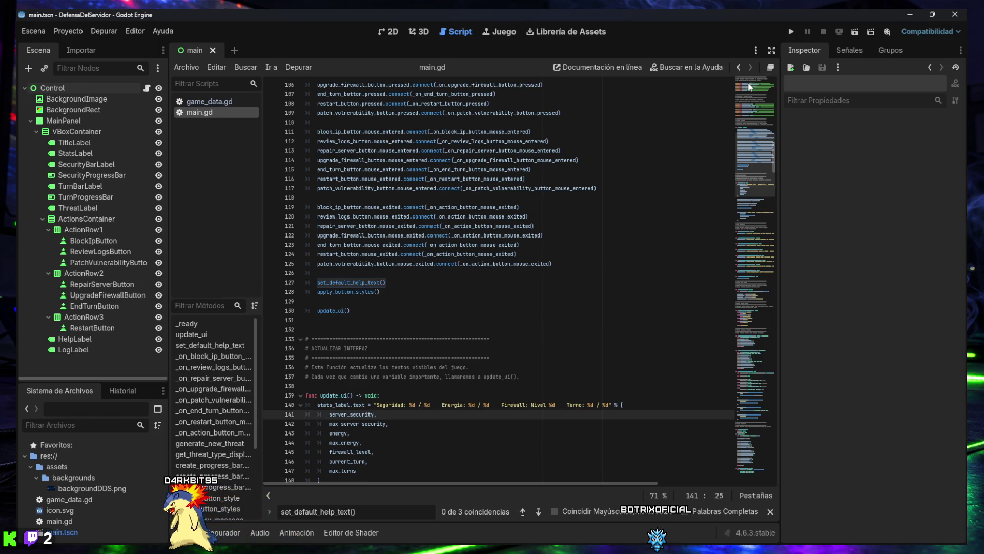
{"action": "left_click", "coordinate": [785, 31]}
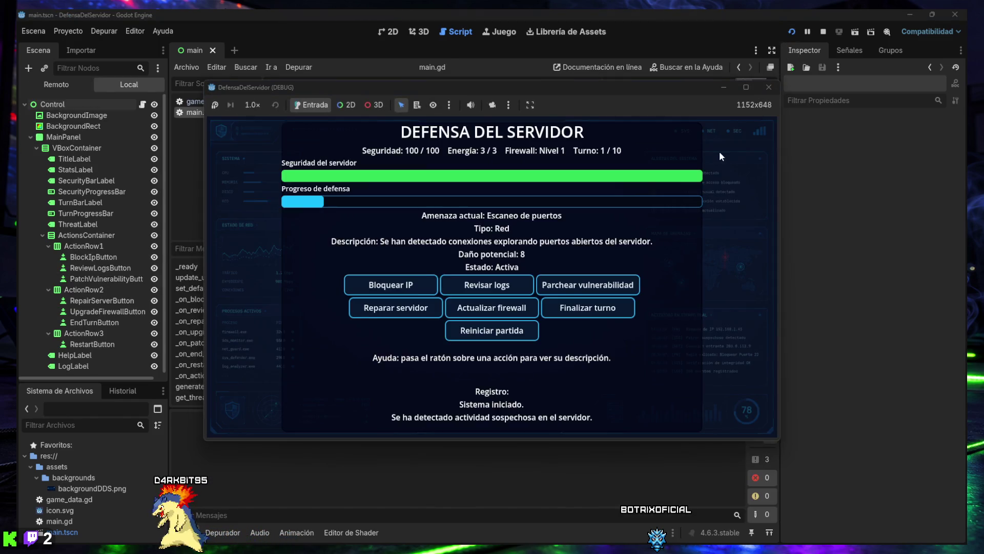
Step: Play turns 1–4 by blocking IPs, reviewing logs, and upgrading the firewall to level 2
{"action": "mouse_move", "coordinate": [411, 283]}
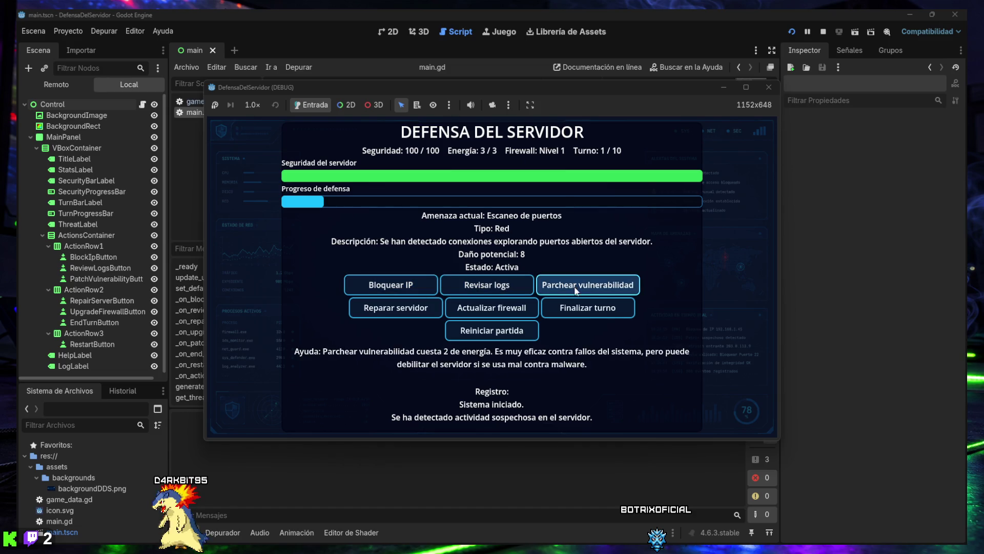
{"action": "mouse_move", "coordinate": [459, 328]}
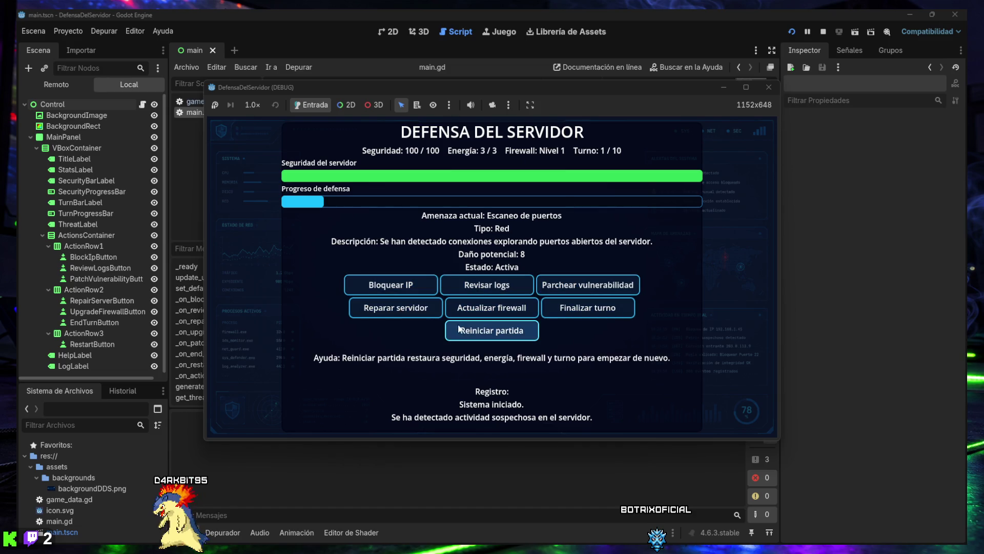
{"action": "left_click", "coordinate": [388, 289]}
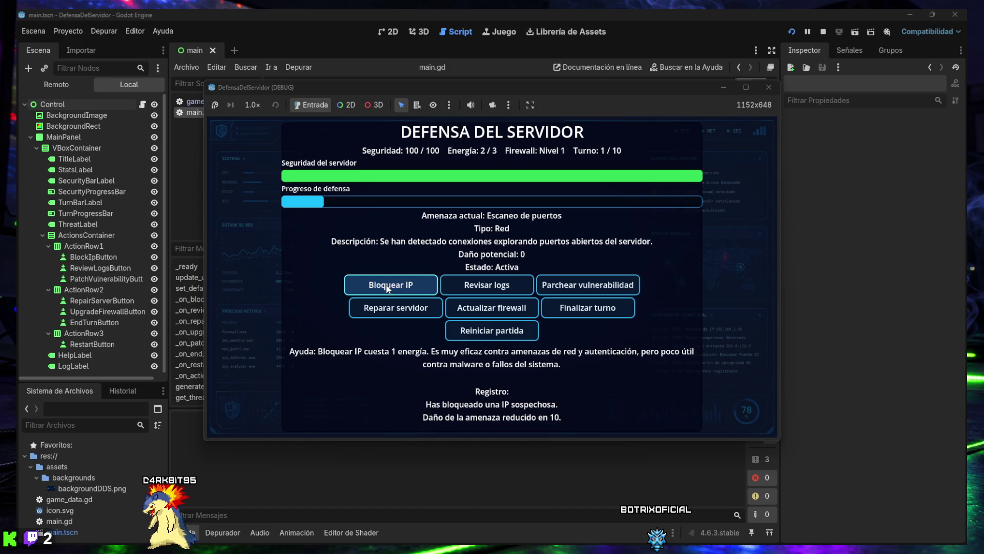
{"action": "left_click", "coordinate": [490, 289]}
{"action": "left_click", "coordinate": [572, 290]}
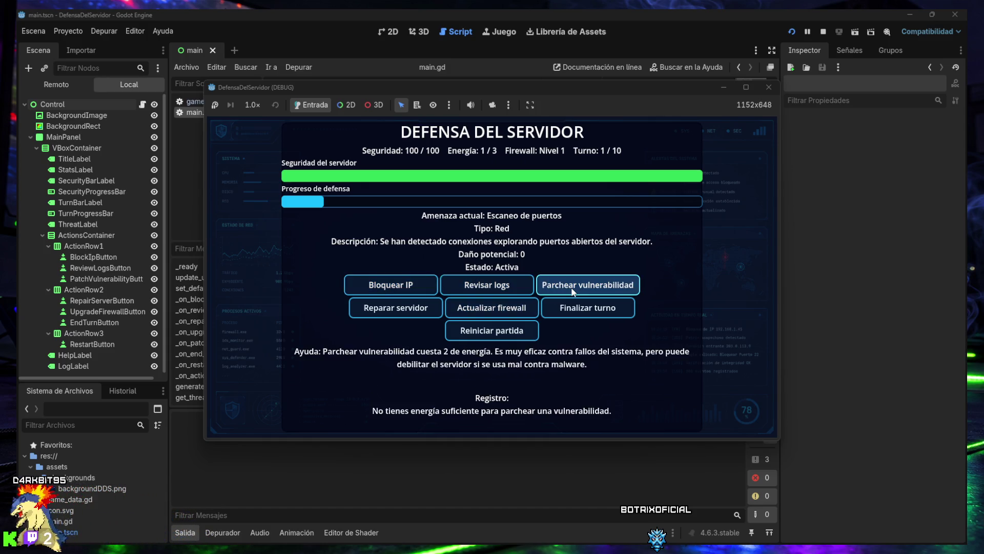
{"action": "left_click", "coordinate": [570, 315]}
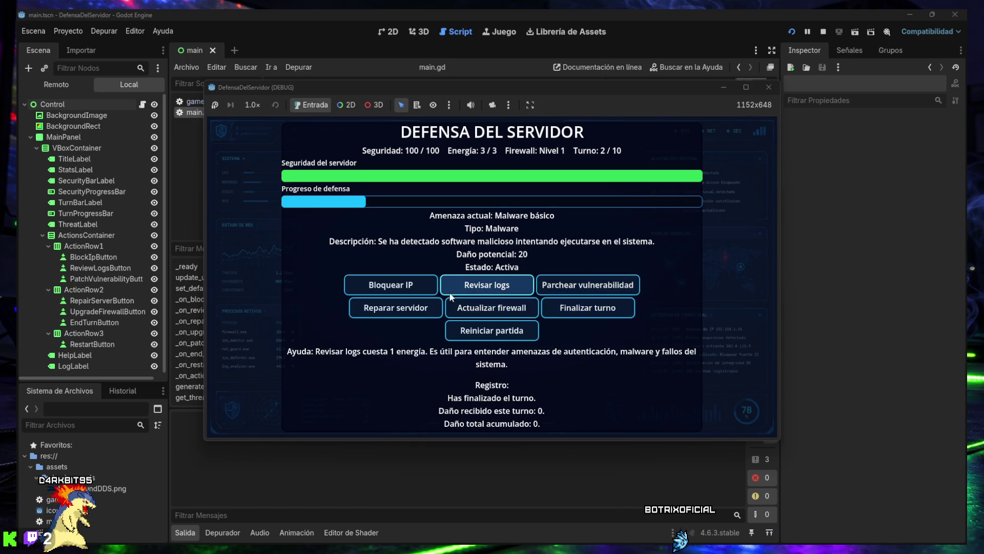
{"action": "left_click", "coordinate": [482, 291]}
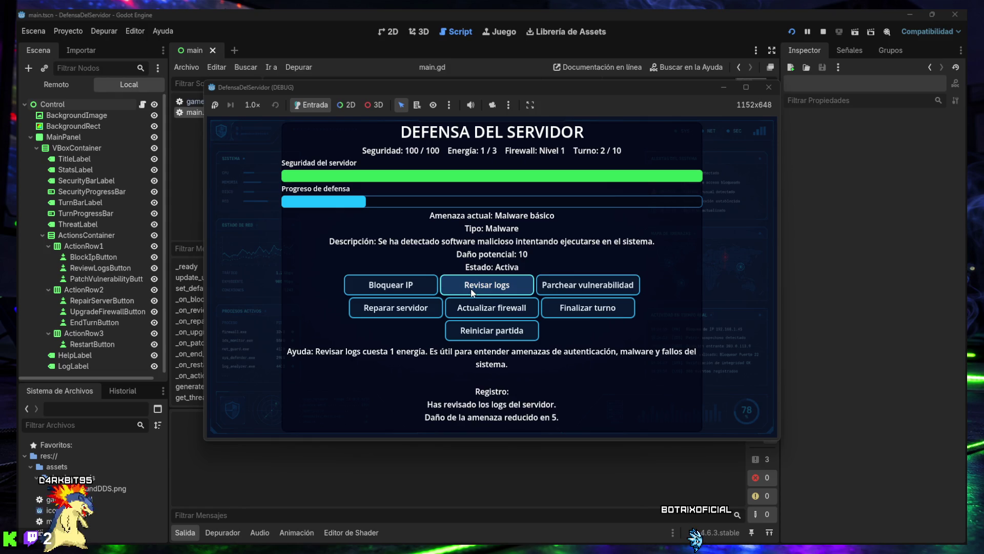
{"action": "left_click", "coordinate": [470, 288]}
{"action": "left_click", "coordinate": [585, 309]}
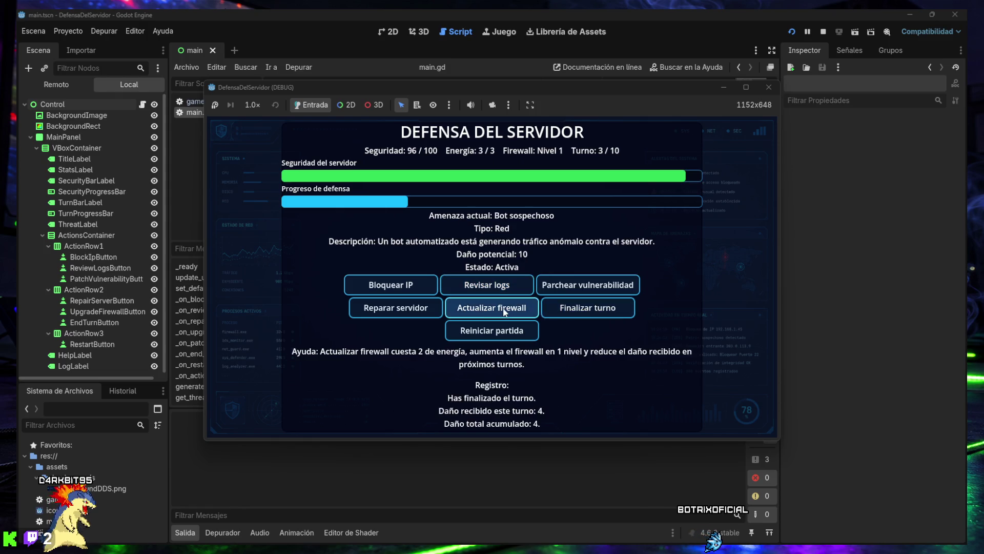
{"action": "left_click", "coordinate": [498, 310]}
{"action": "left_click", "coordinate": [391, 286]}
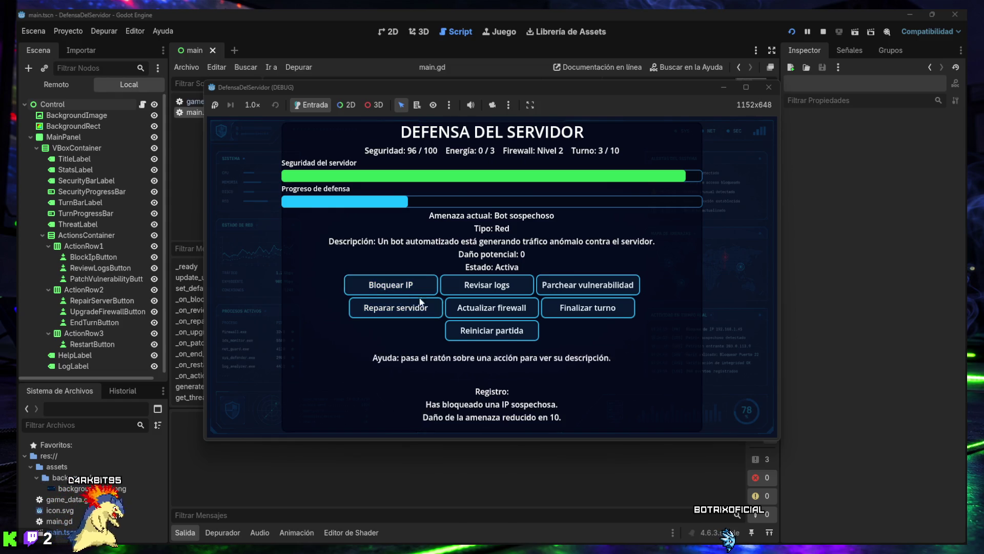
{"action": "left_click", "coordinate": [577, 310]}
{"action": "left_click", "coordinate": [475, 288]}
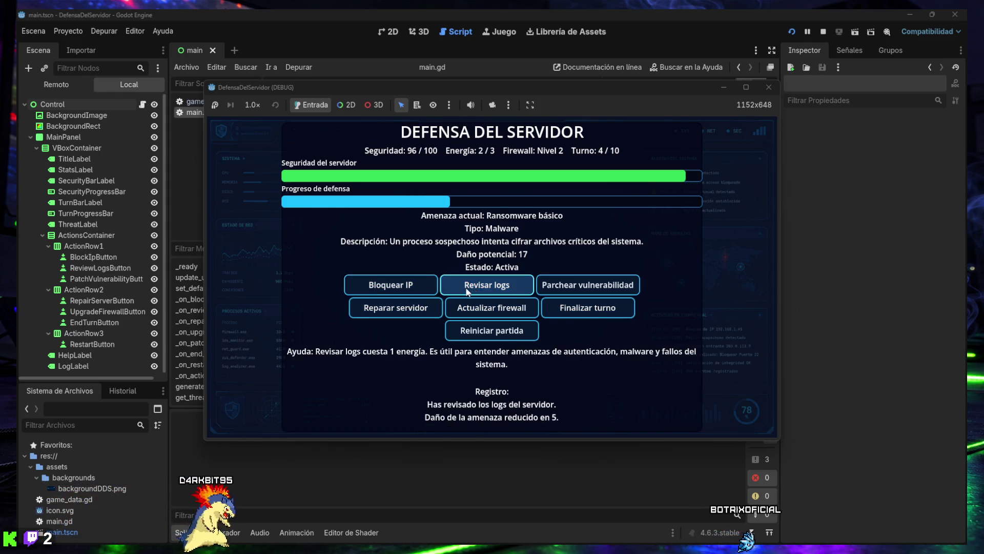
{"action": "left_click", "coordinate": [469, 291]}
{"action": "left_click", "coordinate": [467, 292]}
{"action": "left_click", "coordinate": [467, 292]}
{"action": "left_click", "coordinate": [589, 313]}
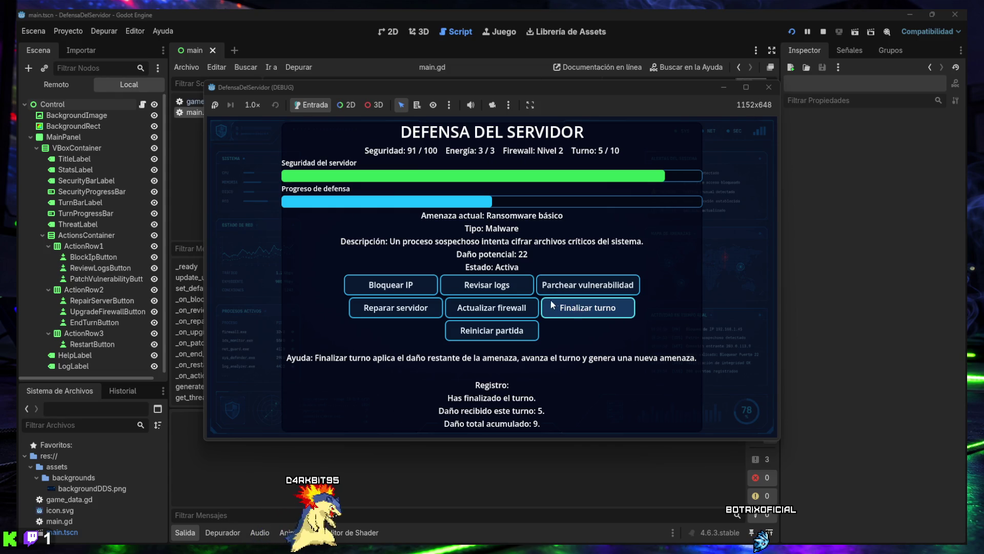
Step: Play turns 5–8 by reviewing server logs and blocking suspicious IPs
{"action": "left_click", "coordinate": [485, 290]}
{"action": "left_click", "coordinate": [484, 290]}
{"action": "left_click", "coordinate": [484, 290]}
{"action": "left_click", "coordinate": [484, 290]}
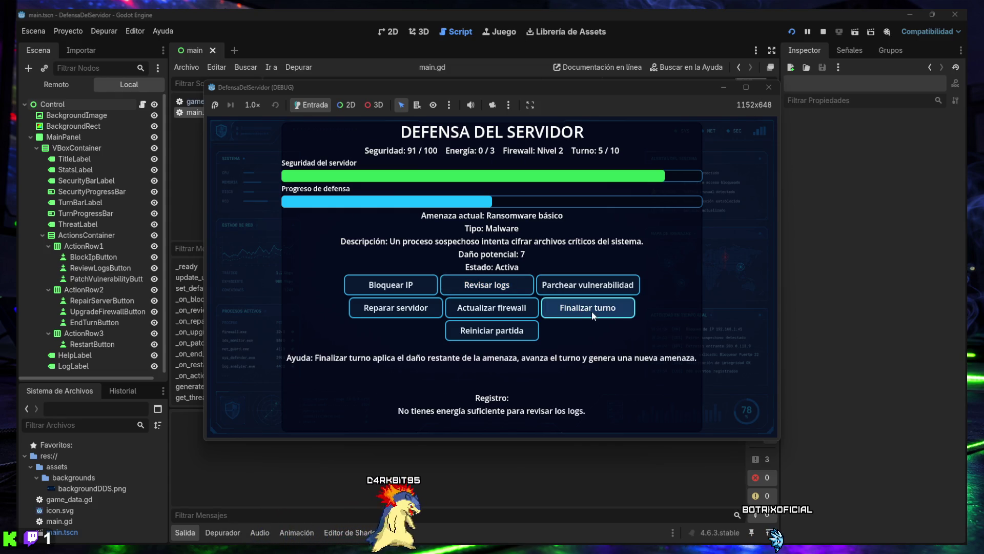
{"action": "left_click", "coordinate": [591, 312]}
{"action": "left_click", "coordinate": [481, 291]}
{"action": "left_click", "coordinate": [395, 286]}
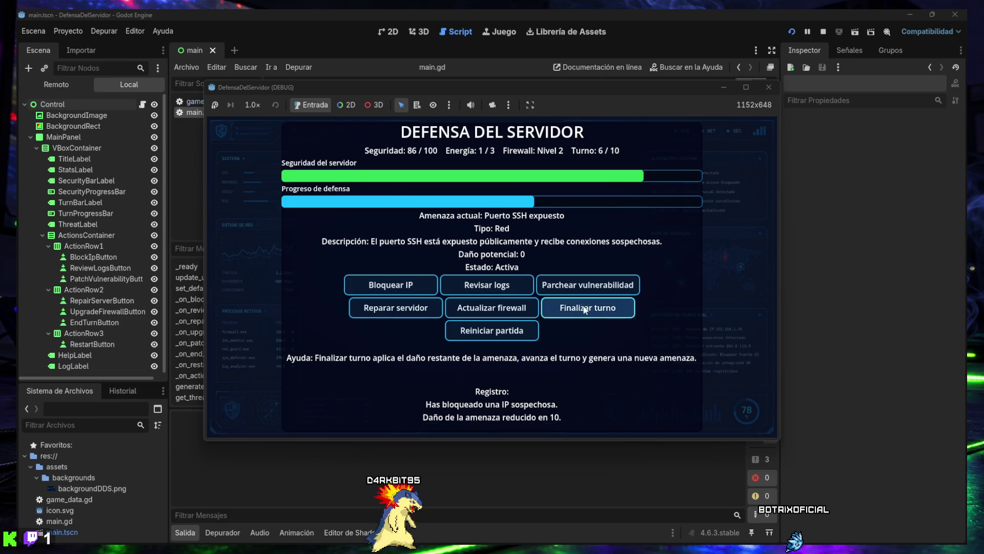
{"action": "left_click", "coordinate": [588, 308]}
{"action": "left_click", "coordinate": [402, 285]}
{"action": "left_click", "coordinate": [406, 286]}
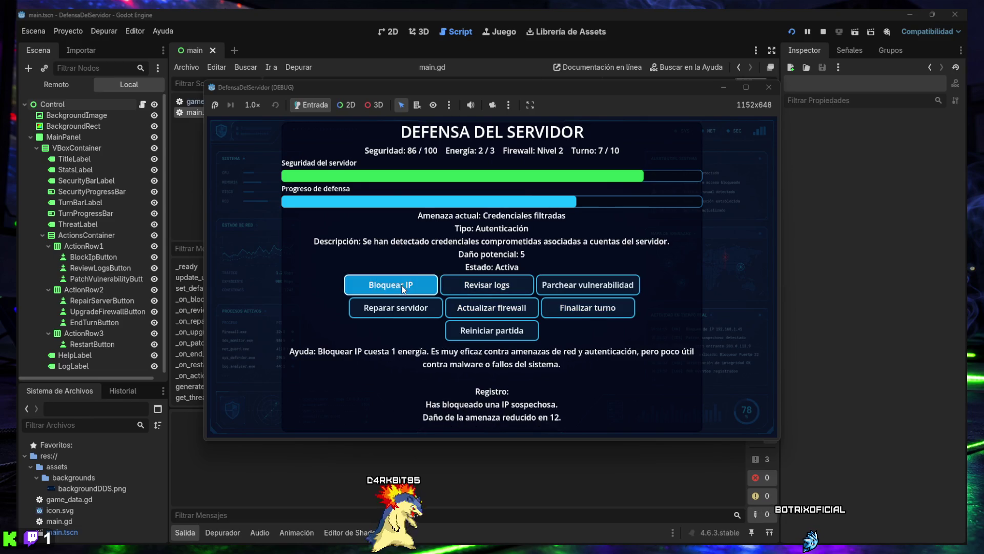
{"action": "left_click", "coordinate": [607, 310]}
{"action": "left_click", "coordinate": [390, 285]}
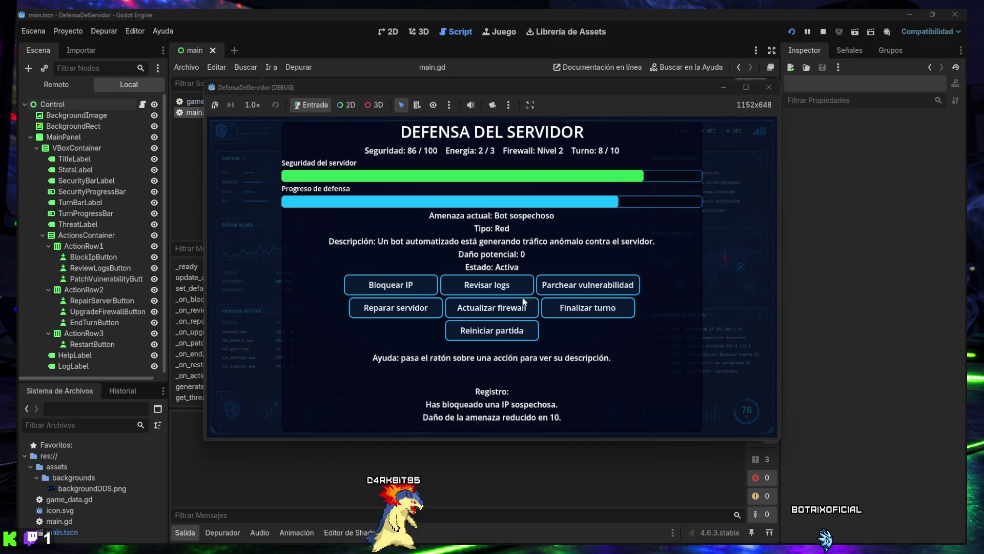
{"action": "left_click", "coordinate": [556, 307]}
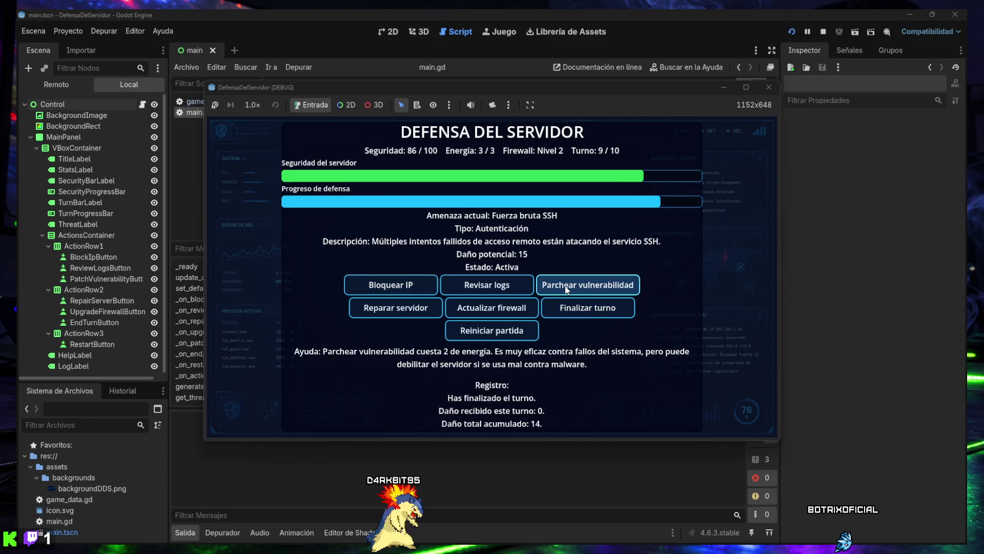
Step: Patch the vulnerability, repair the server, and finish turn 10 for VICTORIA PERFECTA
{"action": "left_click", "coordinate": [567, 290]}
{"action": "left_click", "coordinate": [496, 314]}
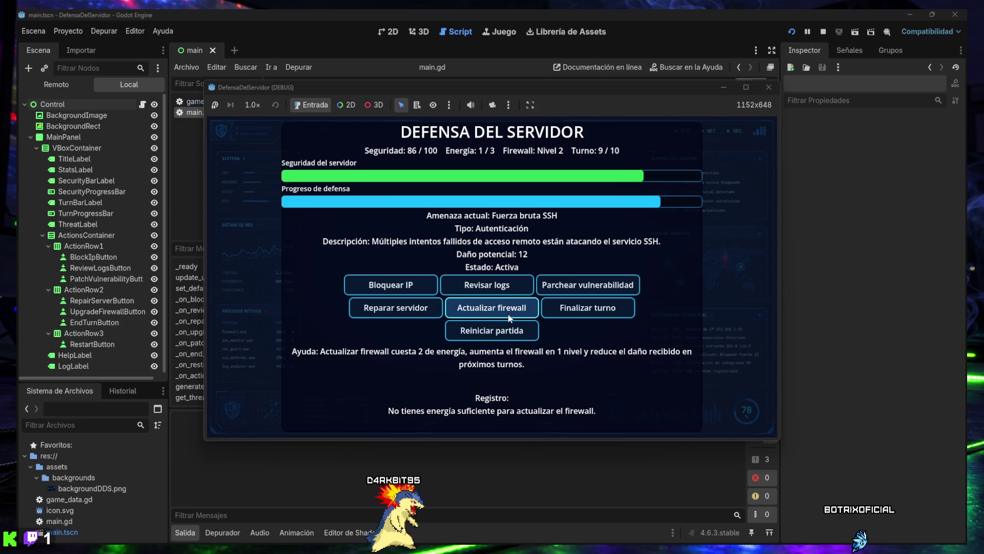
{"action": "left_click", "coordinate": [399, 309]}
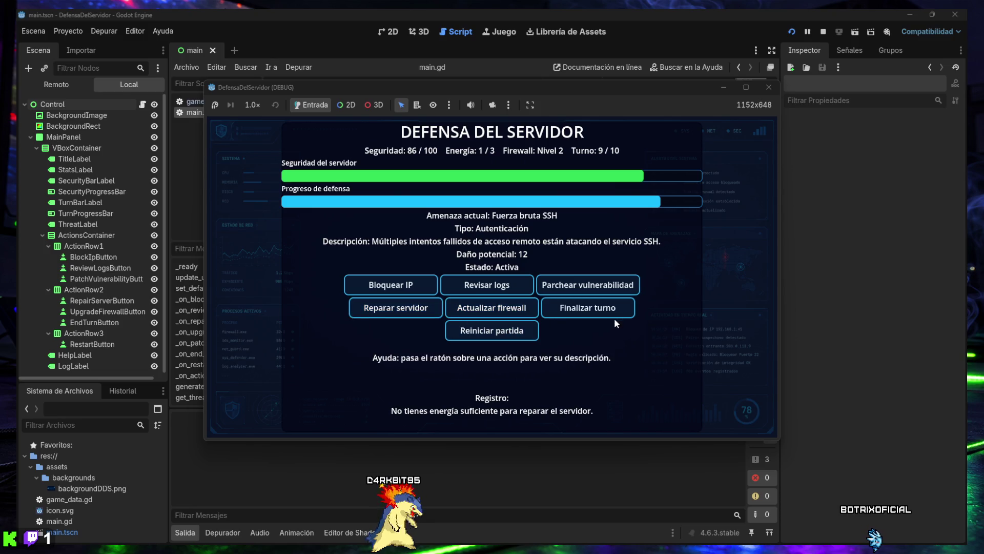
{"action": "left_click", "coordinate": [613, 310]}
{"action": "left_click", "coordinate": [398, 312]}
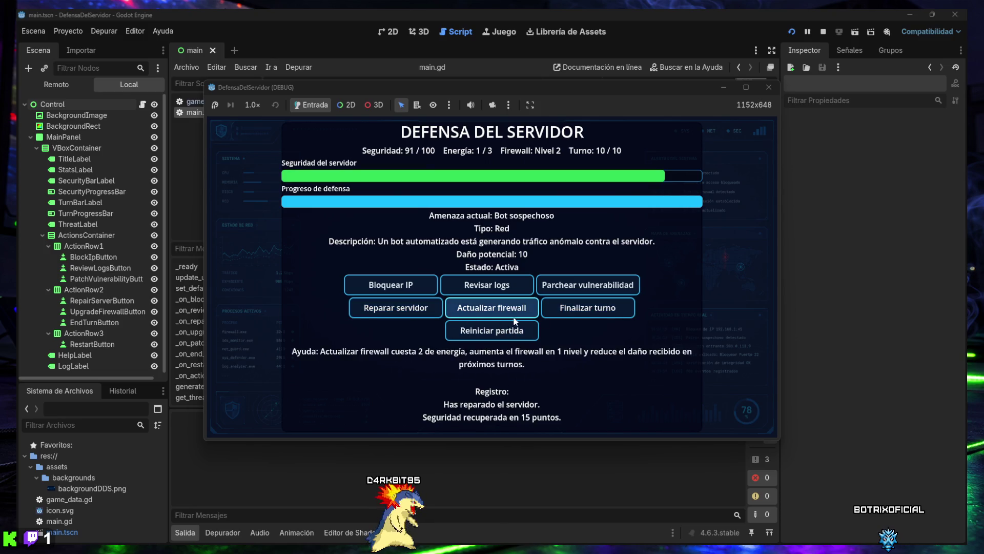
{"action": "left_click", "coordinate": [587, 311]}
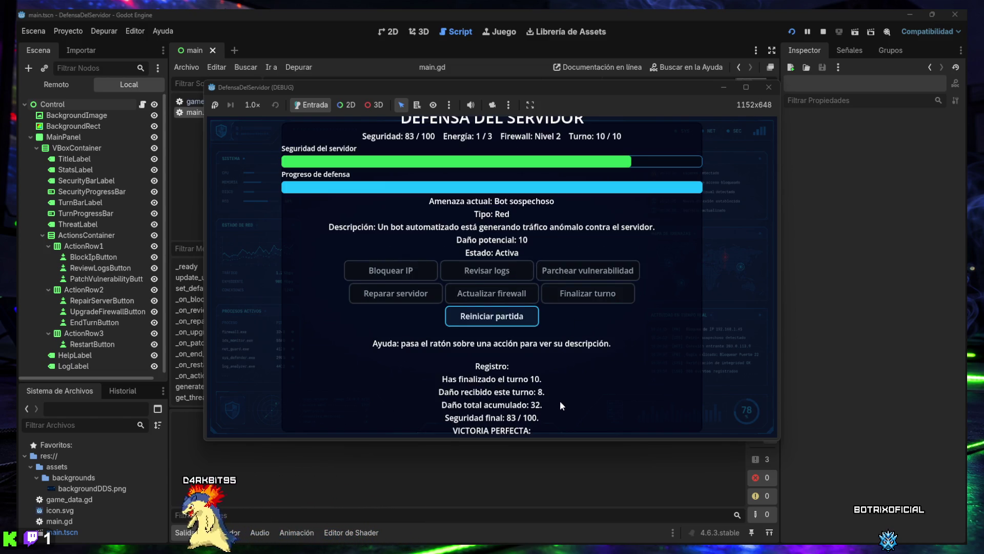
Step: Maximize and restore the game window, then start a screen capture
{"action": "mouse_move", "coordinate": [547, 262]}
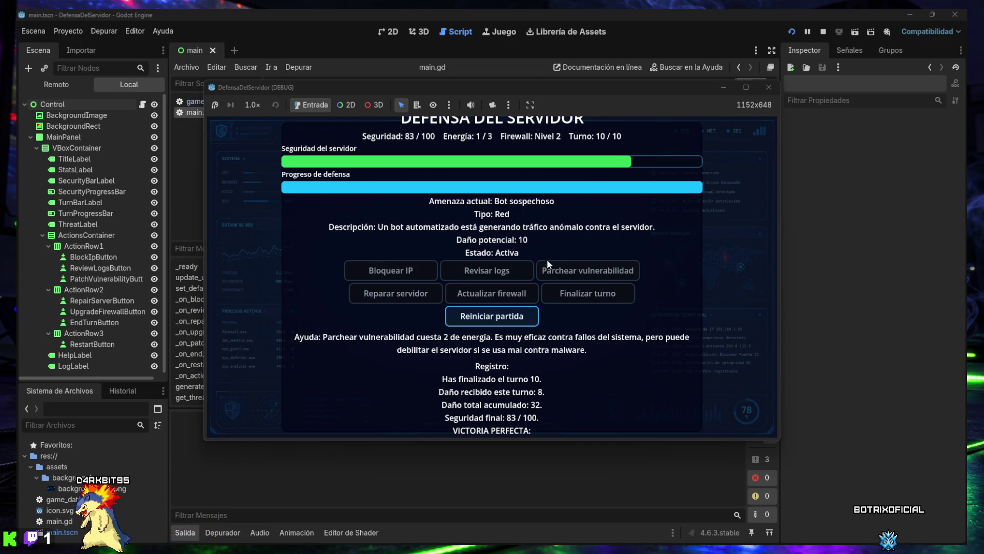
{"action": "double_click", "coordinate": [536, 88]}
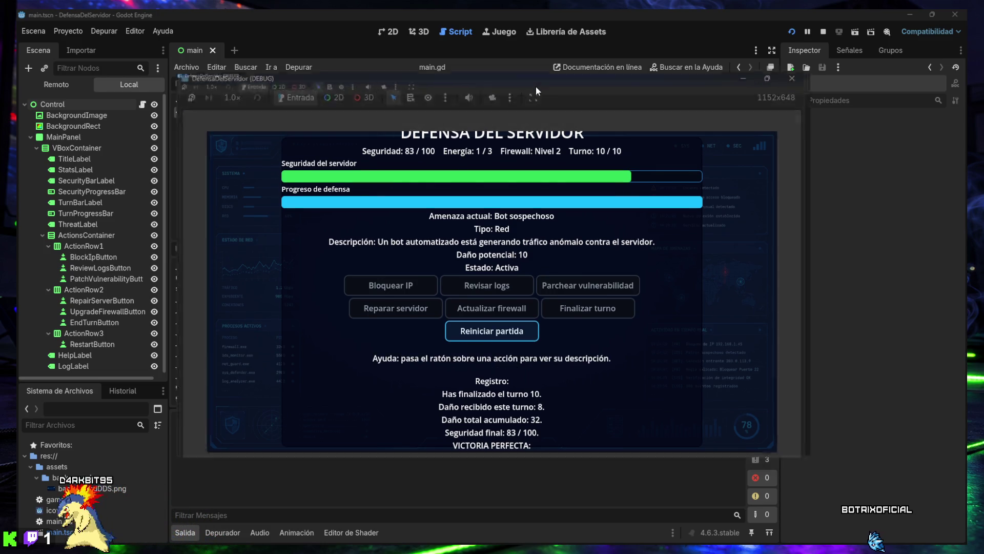
{"action": "double_click", "coordinate": [514, 11]}
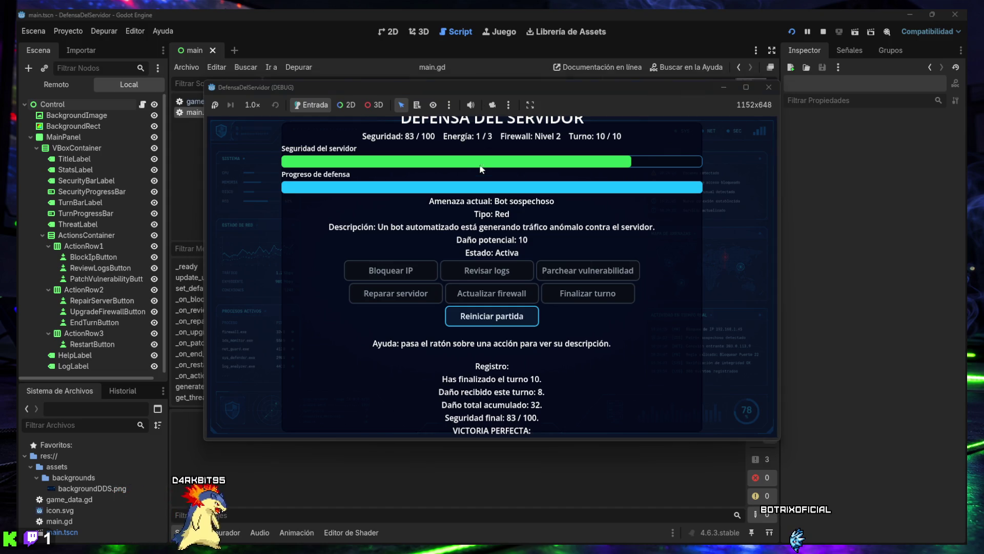
{"action": "key", "text": "super+shift+s"}
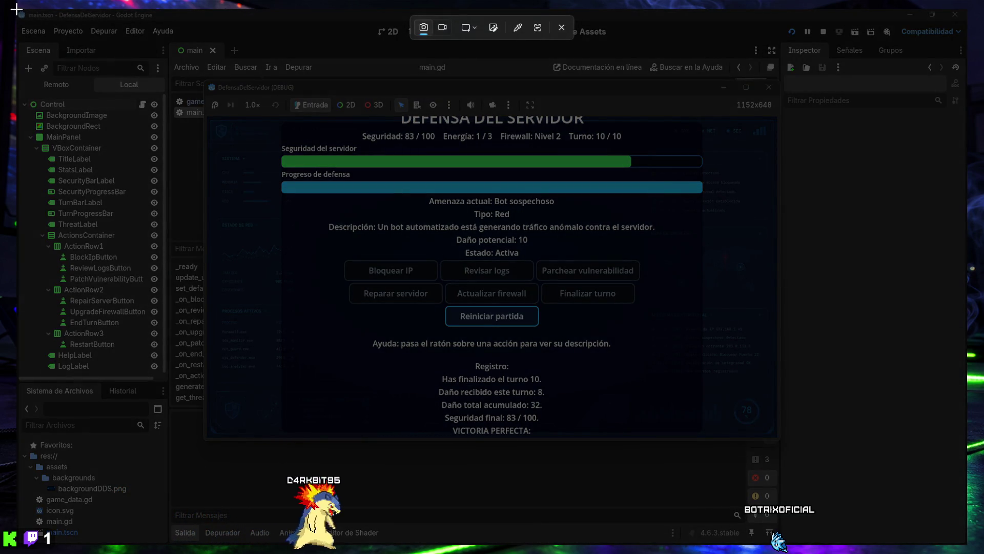
Step: Capture the screen showing the victory result, then stop the running game
{"action": "mouse_move", "coordinate": [17, 9]}
{"action": "left_mouse_down"}
{"action": "mouse_move", "coordinate": [647, 417]}
{"action": "mouse_move", "coordinate": [967, 547]}
{"action": "left_mouse_up"}
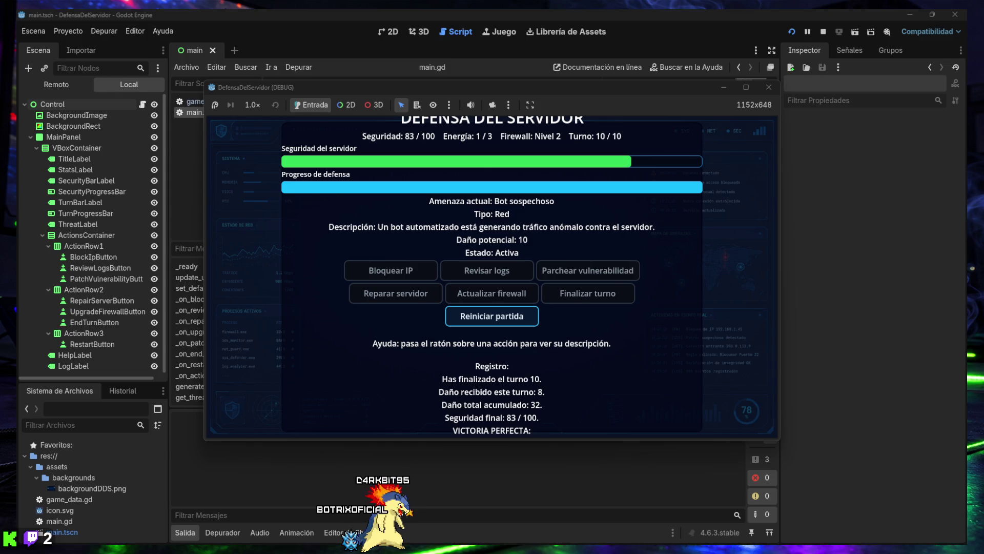
{"action": "left_click", "coordinate": [770, 88]}
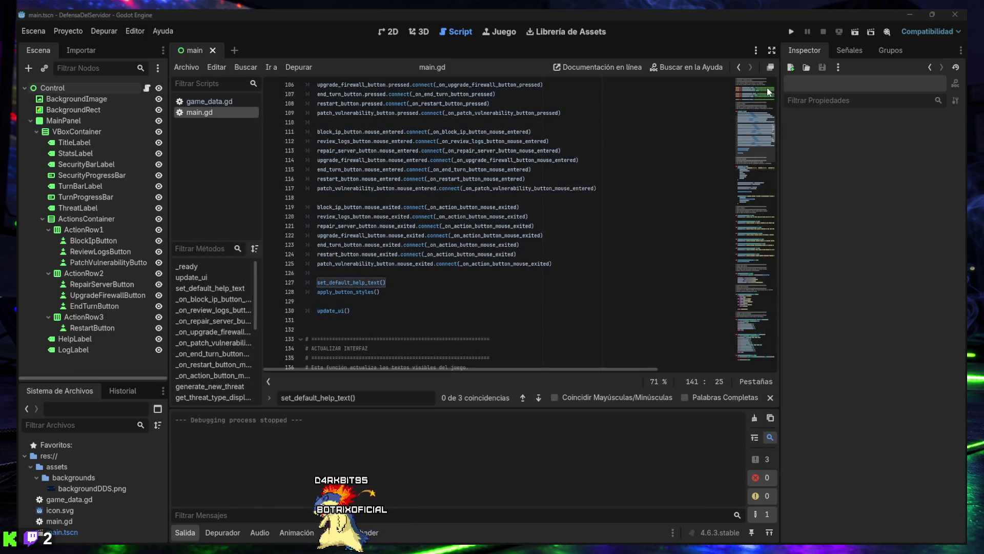
Step: Collapse the output panel, view the main scene in 2D, then return to main.gd
{"action": "left_click", "coordinate": [183, 531]}
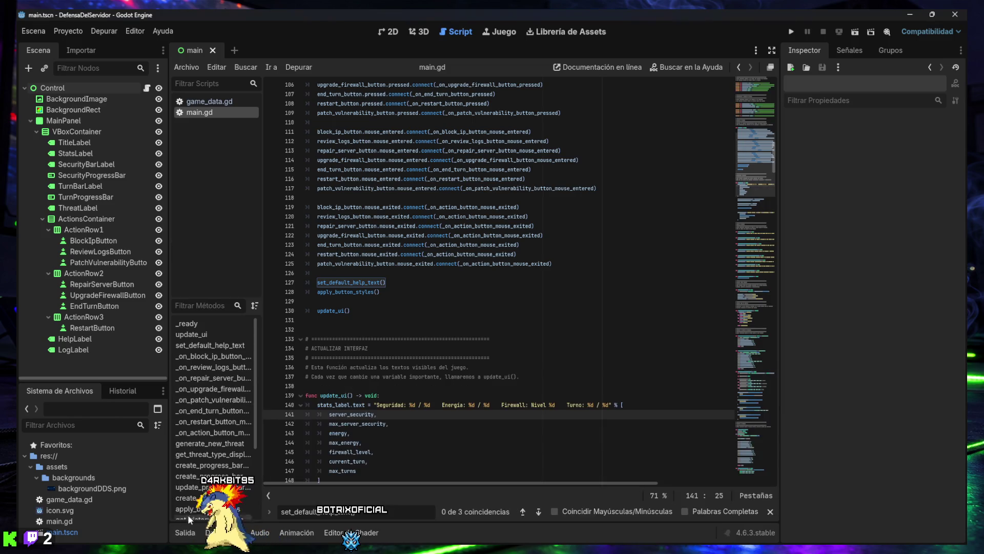
{"action": "left_click", "coordinate": [388, 32]}
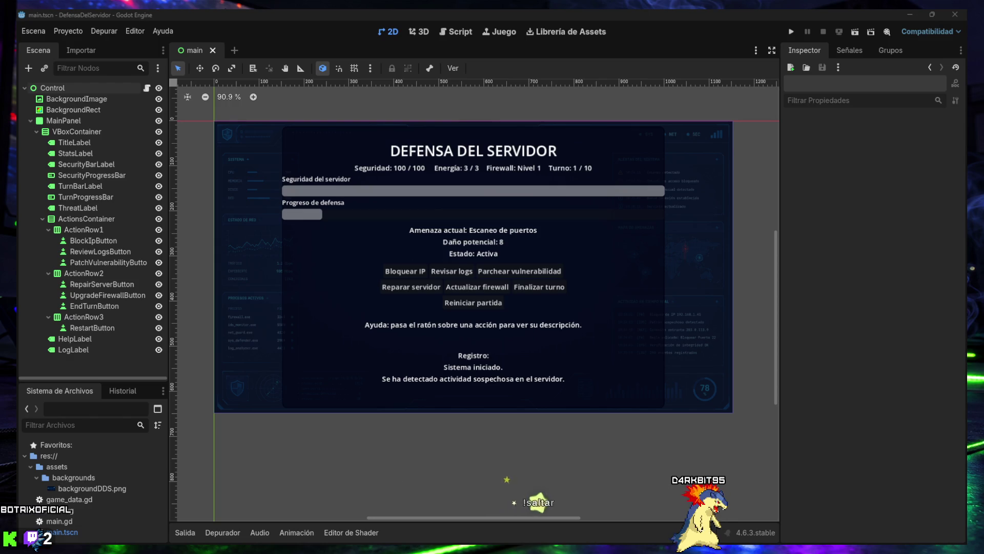
{"action": "left_click", "coordinate": [456, 31]}
Step: Replace the end-of-turn log statement at lines 615–618 with a shorter, indented message
{"action": "left_click", "coordinate": [431, 272]}
{"action": "key", "text": "ctrl+f"}
{"action": "type", "text": "log_label.text = \"Registro:\\nHas finalizado el turno.\\nDaño recibido este turno: %d.\\nDaño total acumulado: %d.\" % ["}
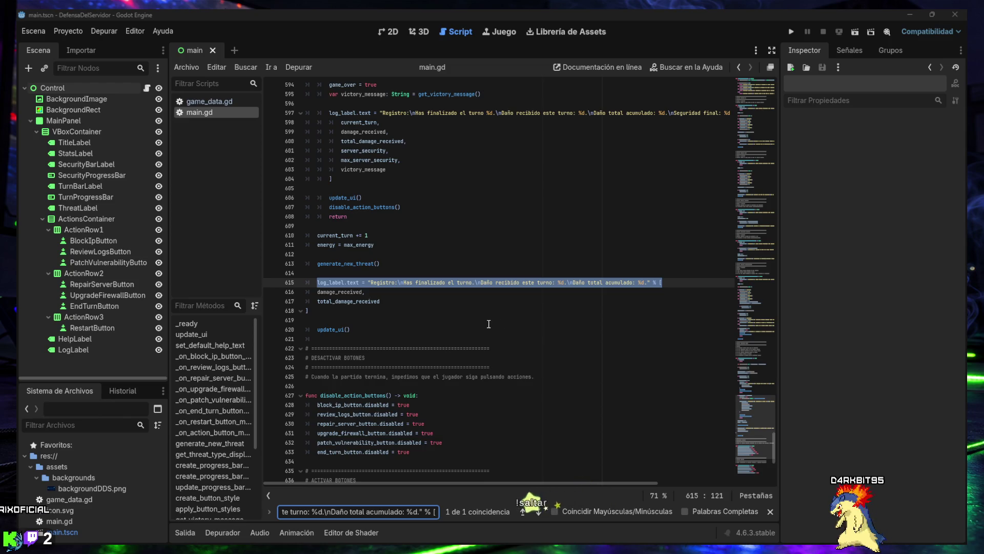
{"action": "left_click", "coordinate": [417, 319]}
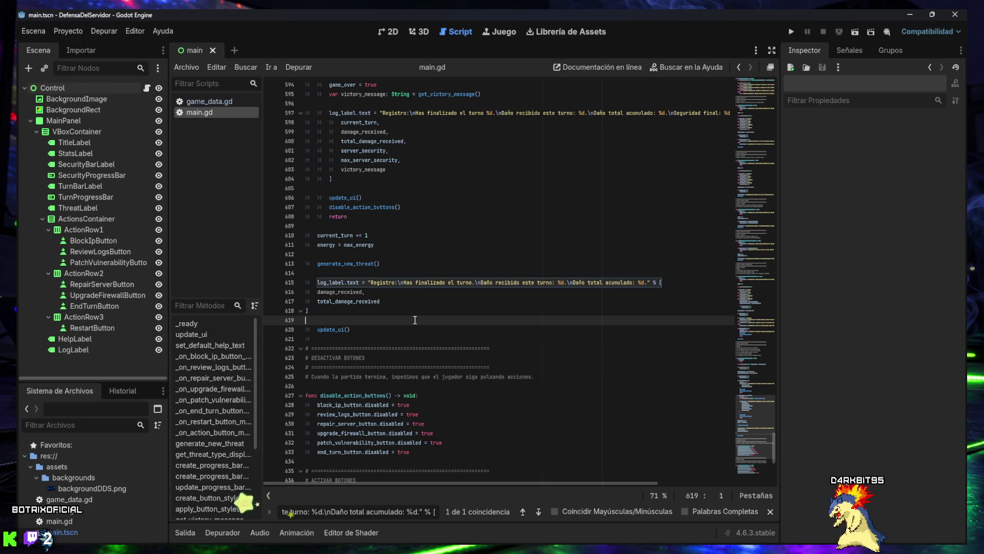
{"action": "left_click", "coordinate": [370, 330]}
{"action": "left_click", "coordinate": [354, 314]}
{"action": "left_click_drag", "start_coordinate": [354, 313], "coordinate": [299, 283]}
{"action": "type", "text": "log_label.text = \"Registro:\\nTurno finalizado | Daño: %d | Total: %d\" % [ \tdamage_received, \ttotal_damage_received ]"}
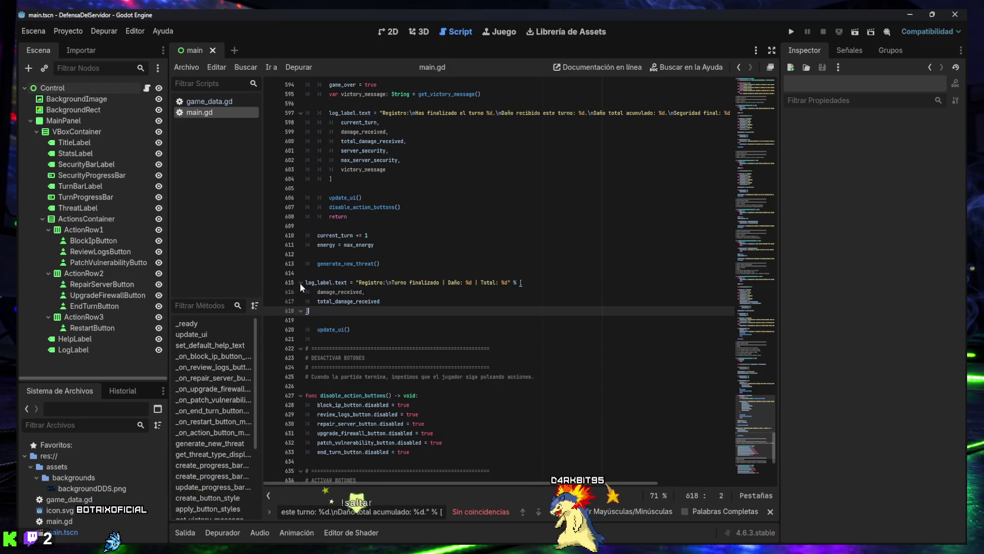
{"action": "left_click", "coordinate": [308, 285], "text": "shift"}
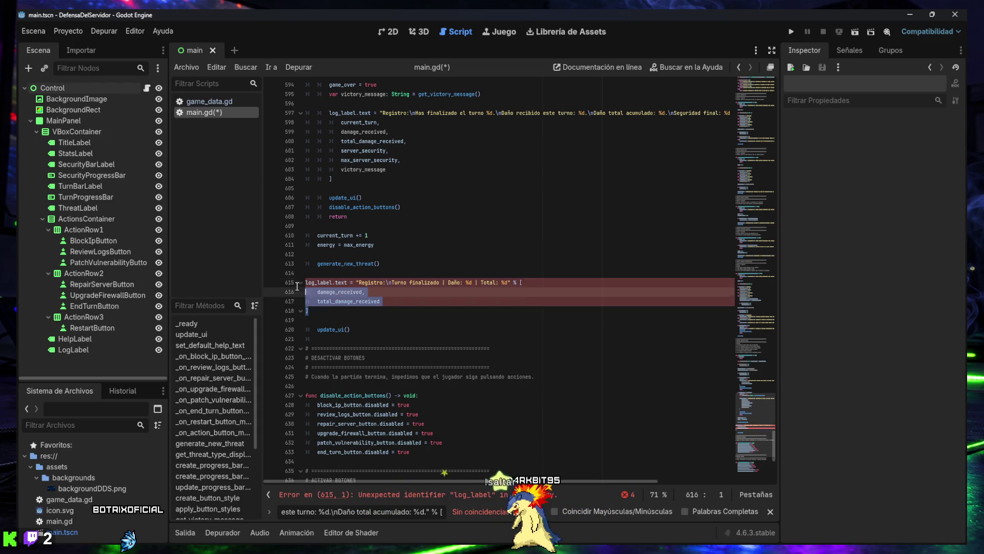
{"action": "key", "text": "Tab"}
{"action": "key", "text": "Right"}
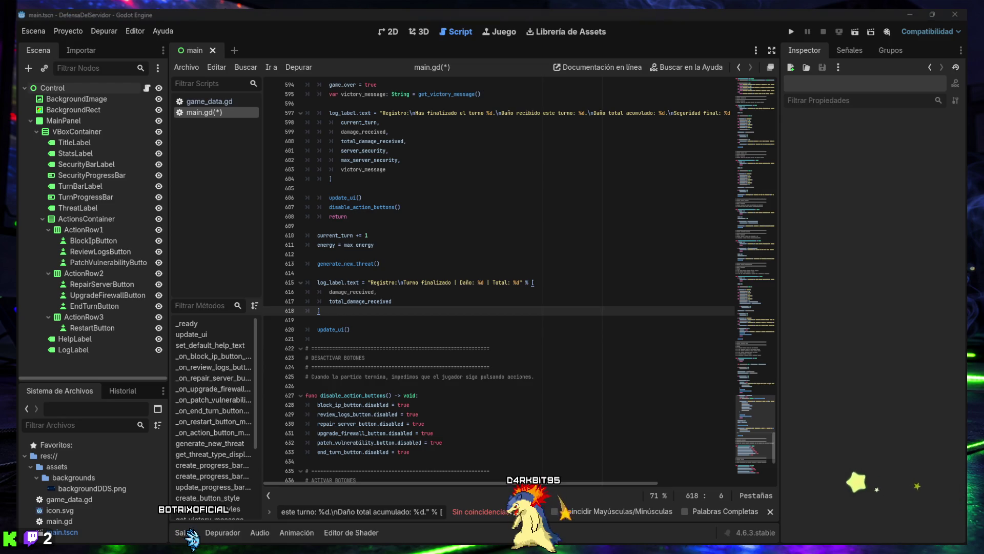
Step: Replace the defeat block at lines 583–591 with a compact 'DERROTA: servidor comprometido.' message
{"action": "key", "text": "ctrl+v"}
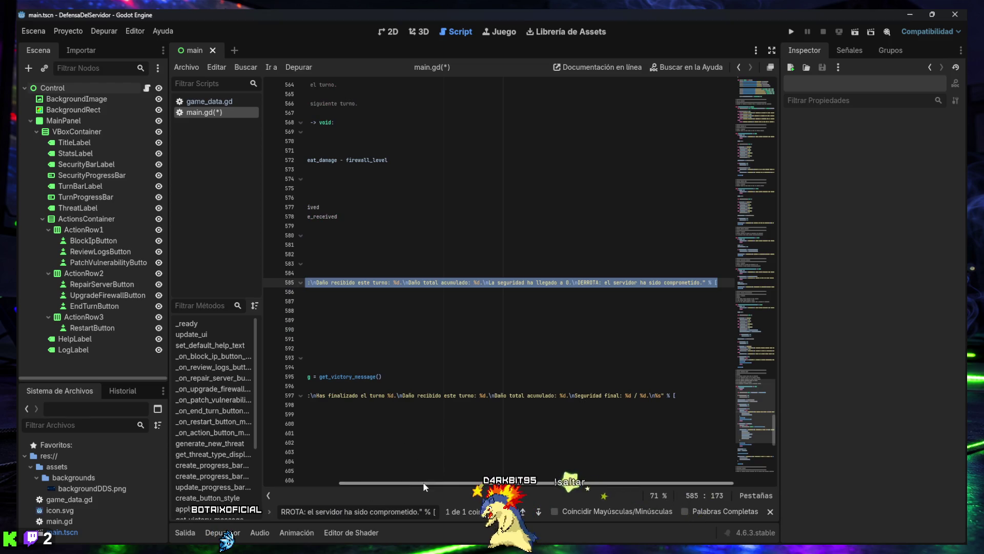
{"action": "left_click_drag", "start_coordinate": [422, 483], "coordinate": [315, 483]}
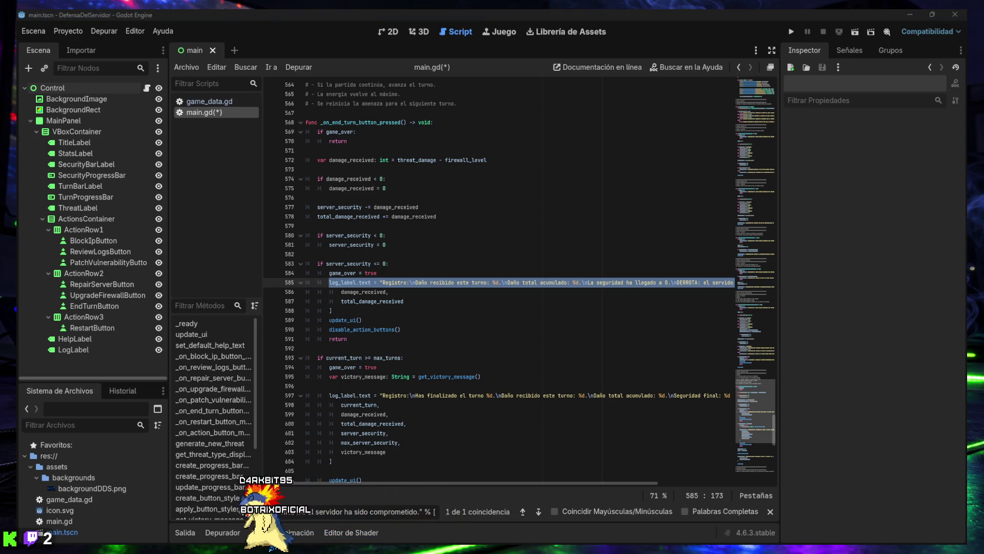
{"action": "mouse_move", "coordinate": [363, 341]}
{"action": "left_mouse_down"}
{"action": "mouse_move", "coordinate": [328, 283]}
{"action": "mouse_move", "coordinate": [298, 267]}
{"action": "left_mouse_up"}
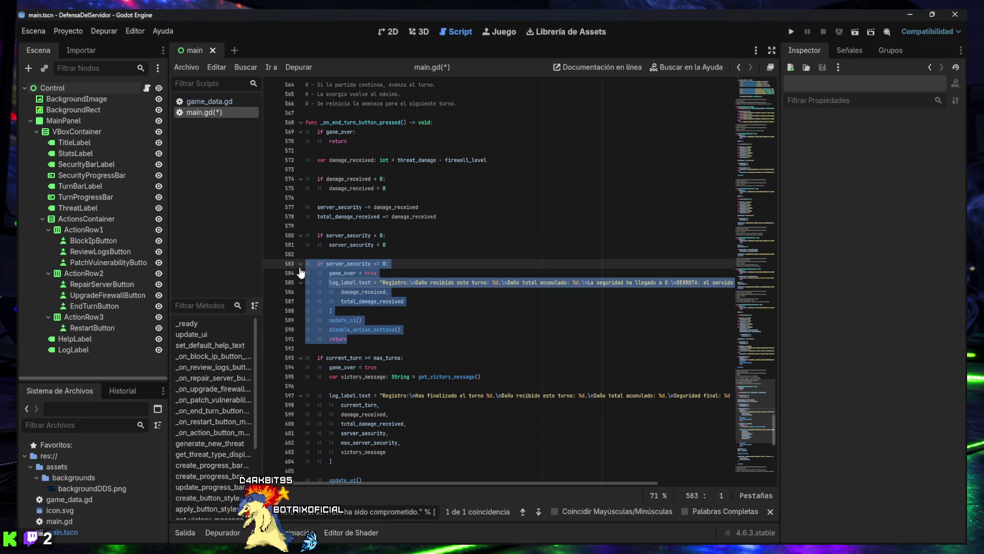
{"action": "type", "text": "if server_security <= 0: \tgame_over = true \tlog_label.text = \"Registro:\\nDaño: %d | Total: %d | Seguridad: 0/%d\\nDERROTA: servidor comprometido.\" % [ \t\tdamage_received, \t\ttotal_damage_received, \t\tmax_server_security \t] \tupdate_ui() \tdisable_action_buttons() \treturn"}
{"action": "left_click_drag", "start_coordinate": [342, 347], "coordinate": [292, 265]}
{"action": "key", "text": "Tab"}
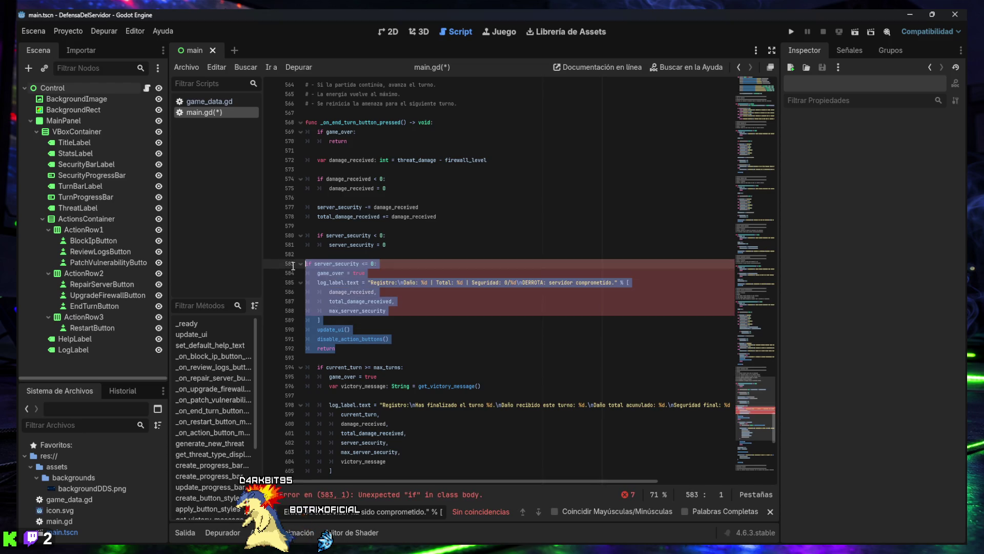
{"action": "left_click", "coordinate": [349, 348]}
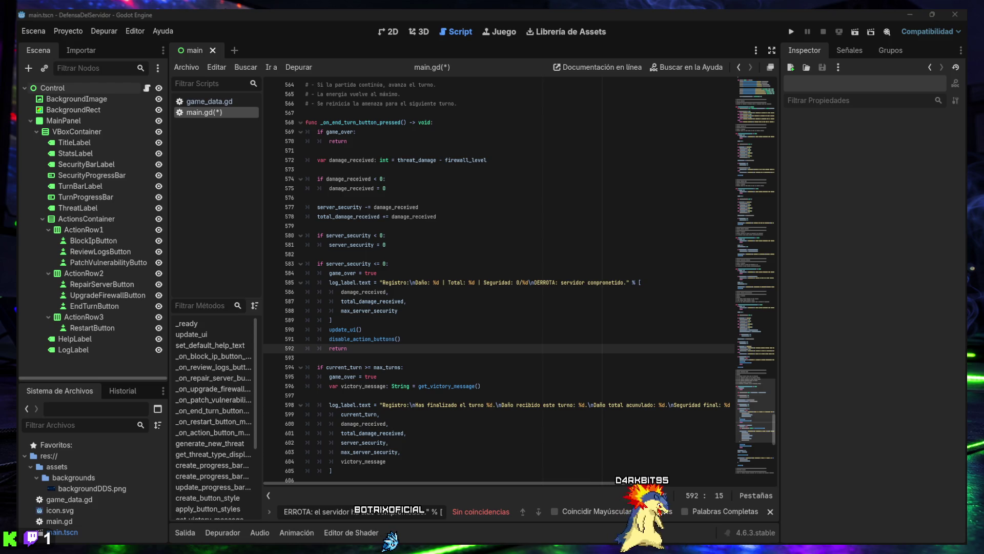
{"action": "key", "text": "ctrl+a"}
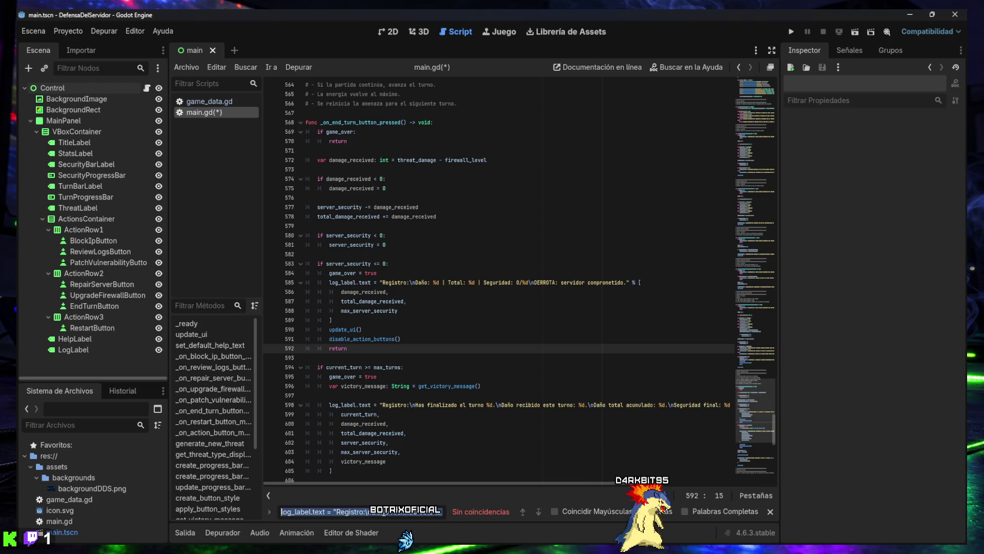
Step: Replace the victory block at lines 594–609 with a compact, indented final-turn summary
{"action": "type", "text": "log_label.text = \"Registro:\\nHas finalizado el turno %d.\\nDaño recibido este turno: %d.\\nDaño total acumulado: %d.\\nSeguridad final: %d / %d.\\n%s\" % ["}
{"action": "left_click_drag", "start_coordinate": [399, 482], "coordinate": [343, 482]}
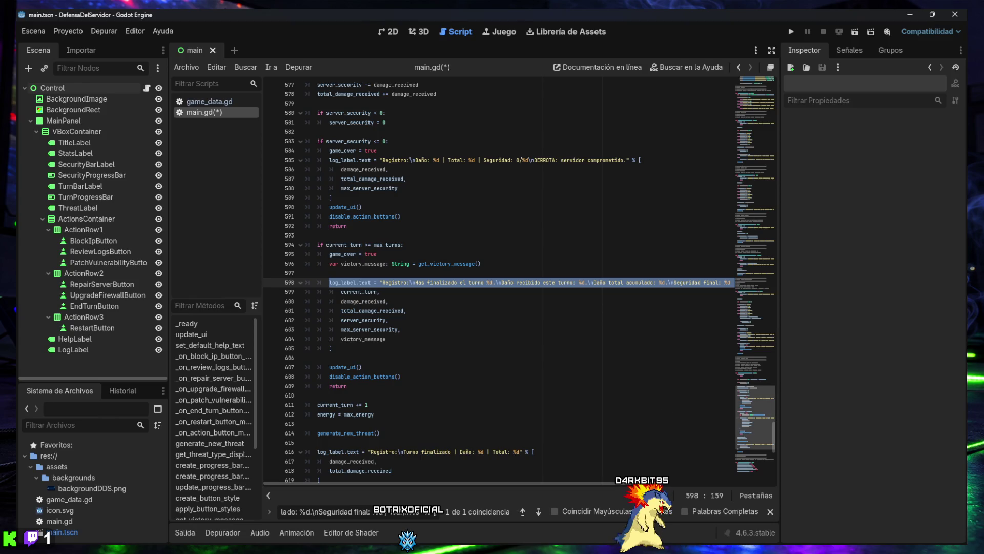
{"action": "left_click_drag", "start_coordinate": [368, 386], "coordinate": [300, 243]}
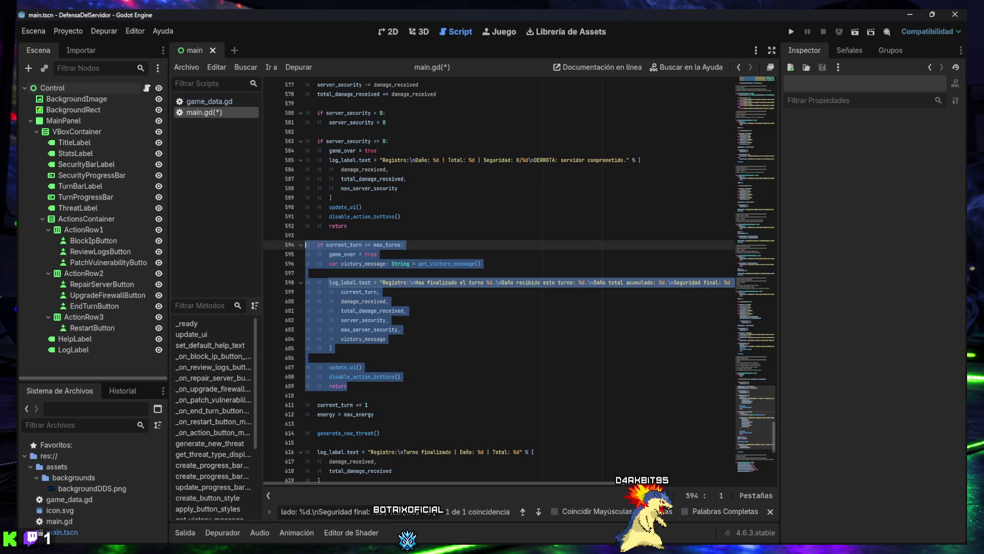
{"action": "mouse_move", "coordinate": [348, 386]}
{"action": "left_mouse_down"}
{"action": "mouse_move", "coordinate": [405, 377]}
{"action": "mouse_move", "coordinate": [308, 357]}
{"action": "mouse_move", "coordinate": [300, 247]}
{"action": "left_mouse_up"}
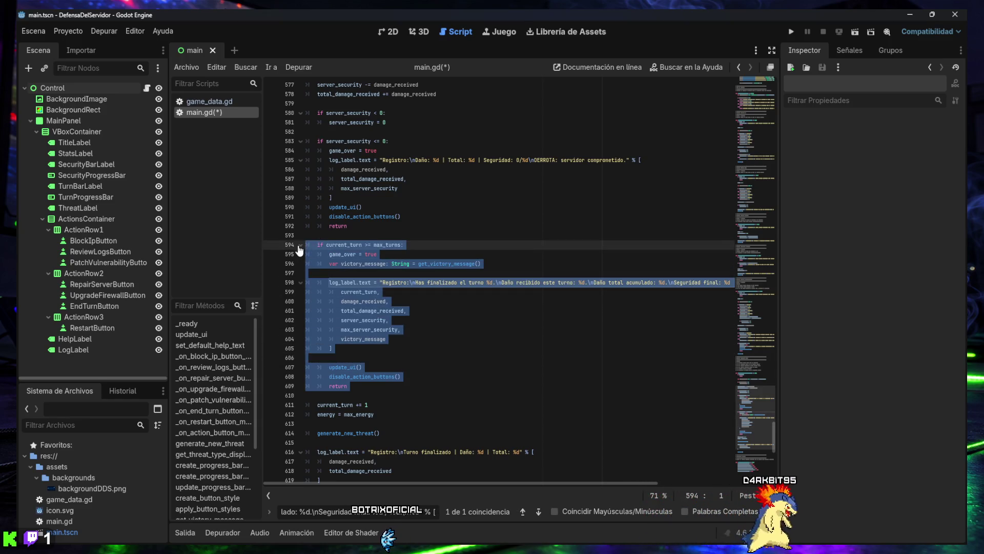
{"action": "type", "text": "if current_turn >= max_turns: \tgame_over = true \tvar victory_message: String = get_victory_message()  \tlog_label.text = \"Registro:\\nTurno %d finalizado | Daño: %d | Total: %d | Seguridad: %d/%d\\n%s\" % [ \t\tcurrent_turn, \t\tdamage_received, \t\ttotal_damage_received, \t\tserver_security, \t\tmax_server_security, \t\tvictory_message \t]  \tupdate_ui() \tdisable_action_buttons() \treturn"}
{"action": "mouse_move", "coordinate": [355, 384]}
{"action": "left_mouse_down"}
{"action": "mouse_move", "coordinate": [318, 385]}
{"action": "mouse_move", "coordinate": [300, 245]}
{"action": "left_mouse_up"}
{"action": "key", "text": "Tab"}
{"action": "left_click", "coordinate": [376, 387]}
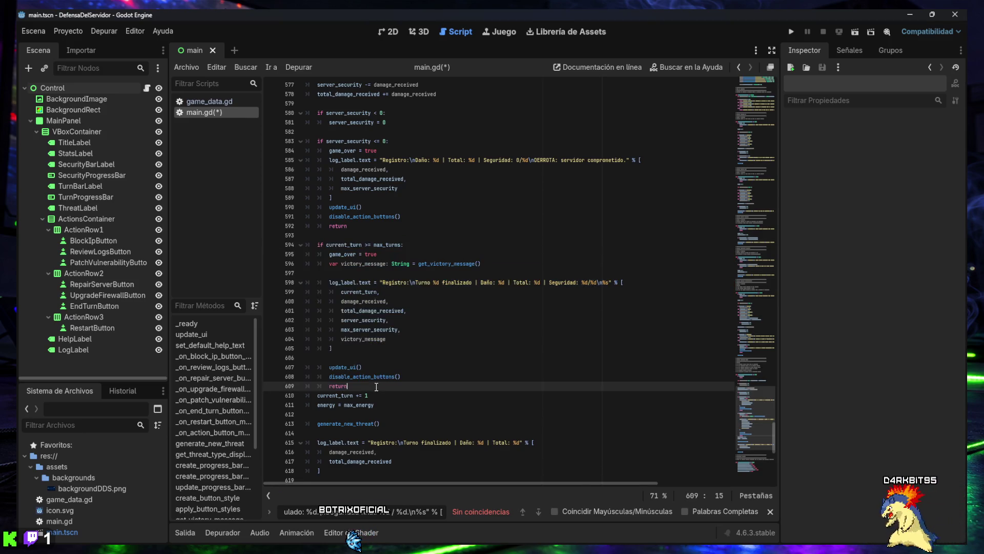
{"action": "key", "text": "Return"}
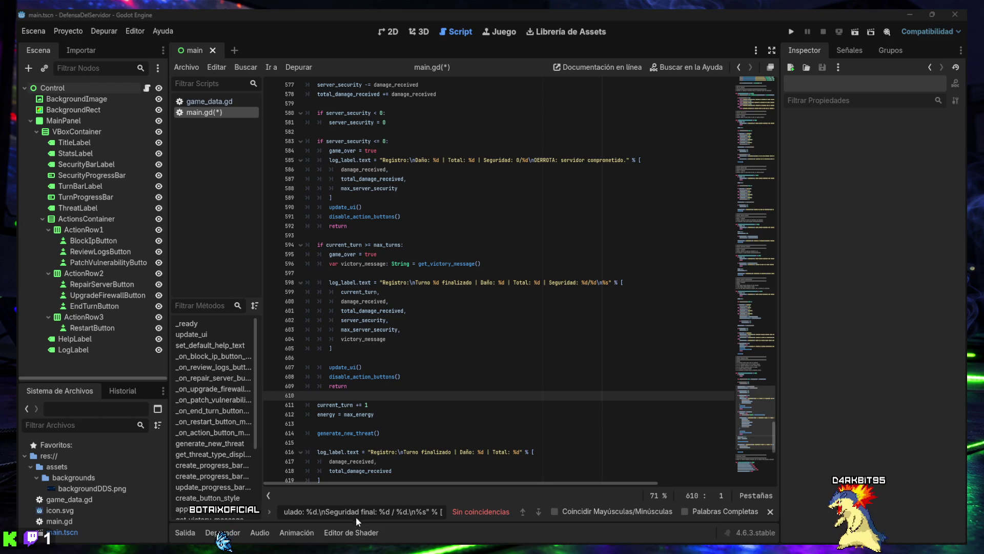
Step: Swap in get_victory_message with shorter texts like 'VICTORIA PERFECTA: defensa excelente.', save, and run
{"action": "type", "text": "func get_victory_message() -> String:"}
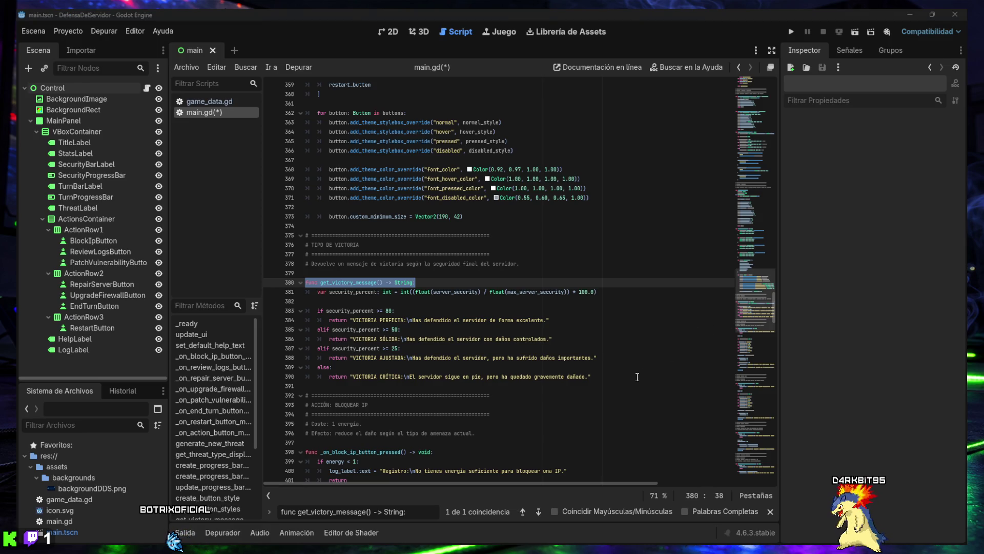
{"action": "mouse_move", "coordinate": [621, 374]}
{"action": "left_mouse_down"}
{"action": "mouse_move", "coordinate": [563, 377]}
{"action": "mouse_move", "coordinate": [410, 345]}
{"action": "mouse_move", "coordinate": [269, 283]}
{"action": "left_mouse_up"}
{"action": "type", "text": "func get_victory_message() -> String: \tvar security_percent: int = int((float(server_security) / float(max_server_security)) * 100.0)  \tif security_percent >= 80: \t\treturn \"VICTORIA PERFECTA: defensa excelente.\" \telif security_percent >= 50: \t\treturn \"VICTORIA SÓLIDA: daños controlados.\" \telif security_percent >= 25: \t\treturn \"VICTORIA AJUSTADA: daños importantes.\" \telse: \t\treturn \"VICTORIA CRÍTICA: servidor gravemente dañado.\""}
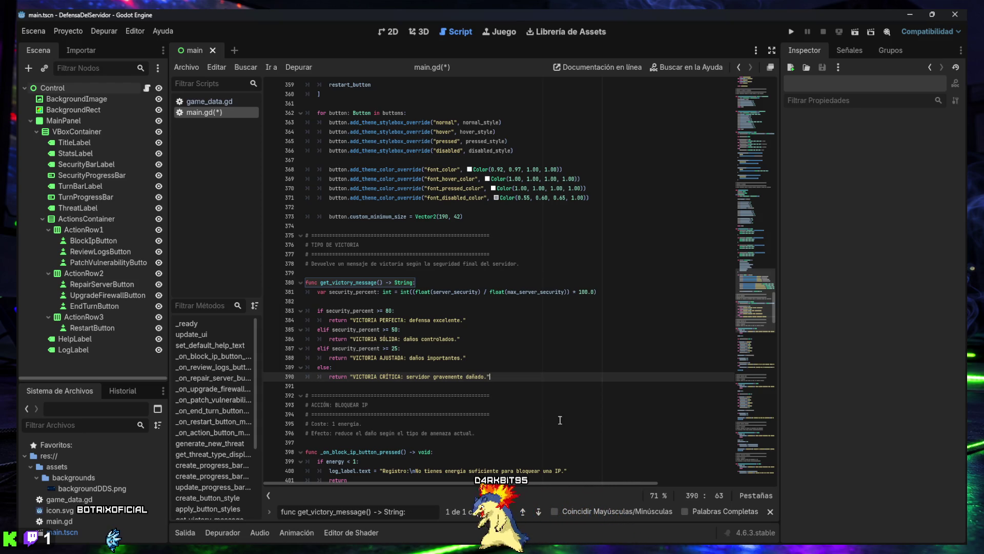
{"action": "key", "text": "ctrl+s"}
{"action": "left_click", "coordinate": [791, 32]}
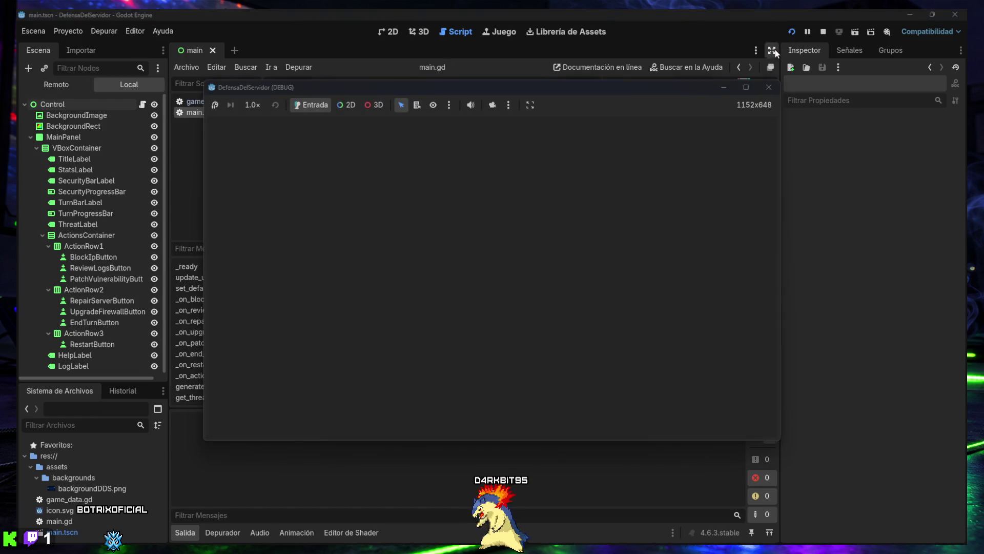
Step: End turn after turn without defending until the server falls and the game is lost
{"action": "mouse_move", "coordinate": [528, 329]}
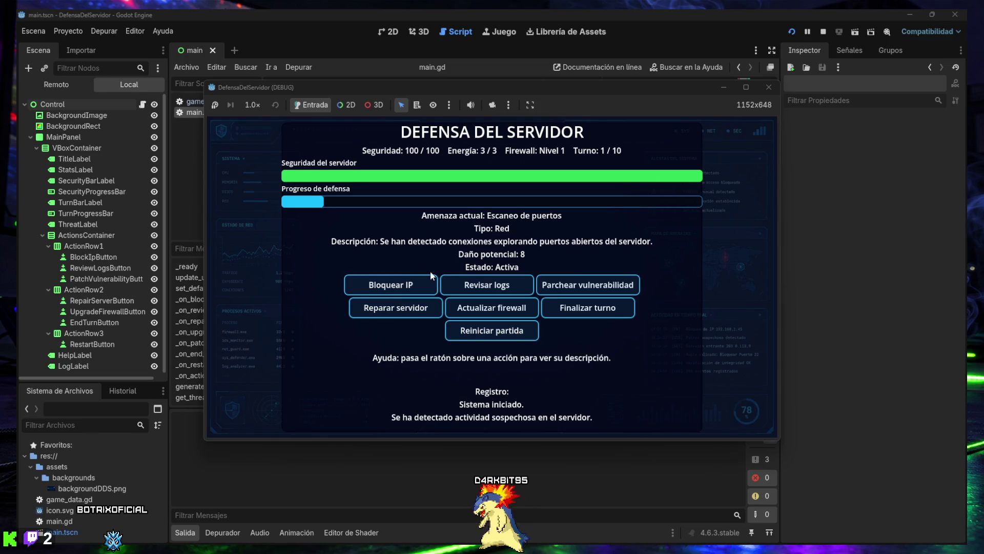
{"action": "left_click", "coordinate": [585, 311]}
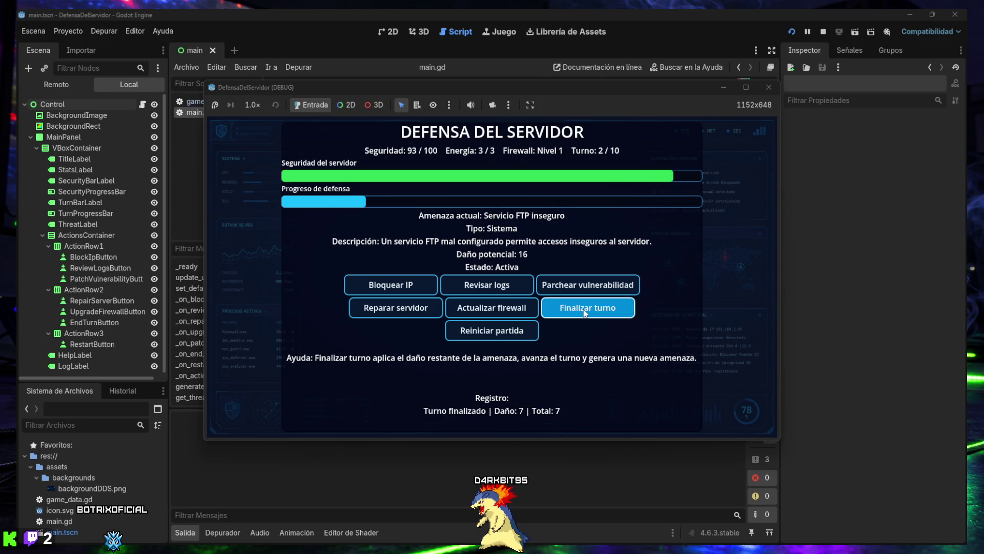
{"action": "left_click", "coordinate": [585, 312]}
{"action": "left_click", "coordinate": [585, 312]}
{"action": "left_click", "coordinate": [584, 311]}
{"action": "left_click", "coordinate": [585, 311]}
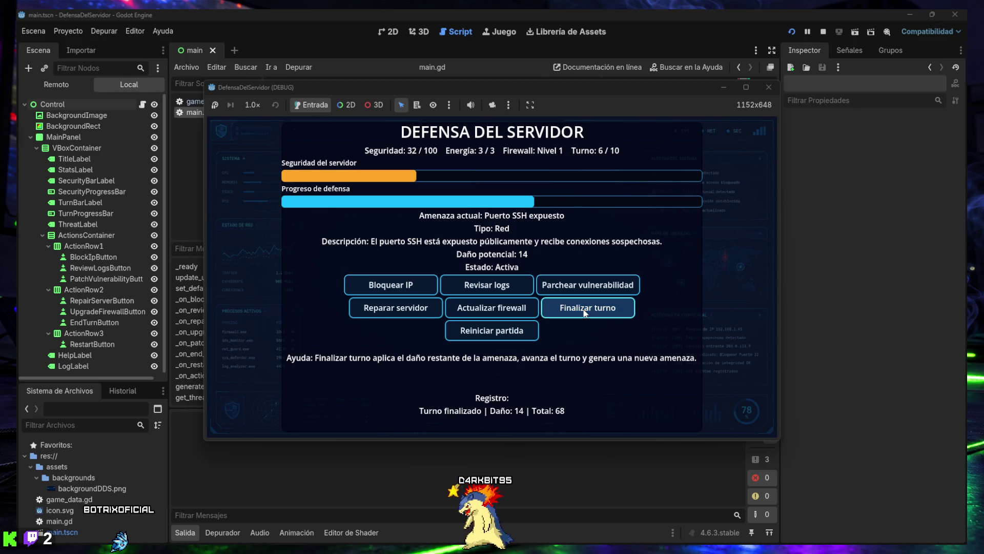
{"action": "left_click", "coordinate": [583, 312]}
{"action": "left_click", "coordinate": [578, 312]}
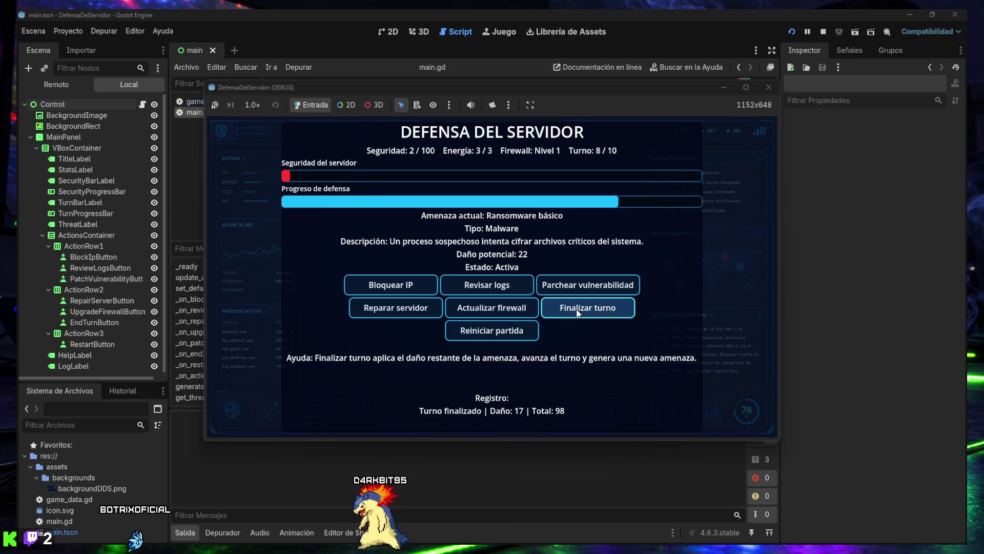
{"action": "left_click", "coordinate": [577, 311]}
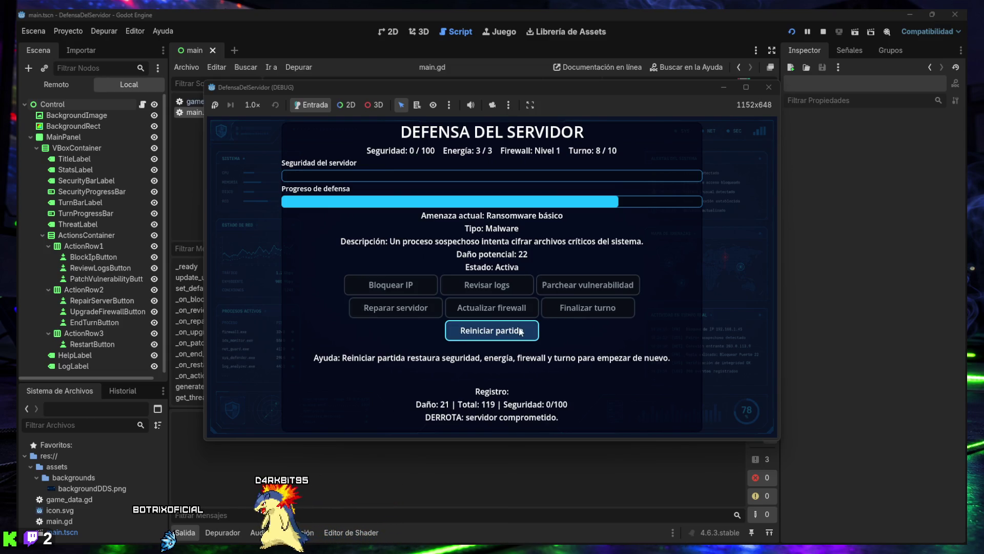
Step: Restart the match and play turns 1–4 by blocking IPs, reviewing logs and patching vulnerabilities
{"action": "left_click", "coordinate": [488, 334]}
{"action": "left_click", "coordinate": [397, 293]}
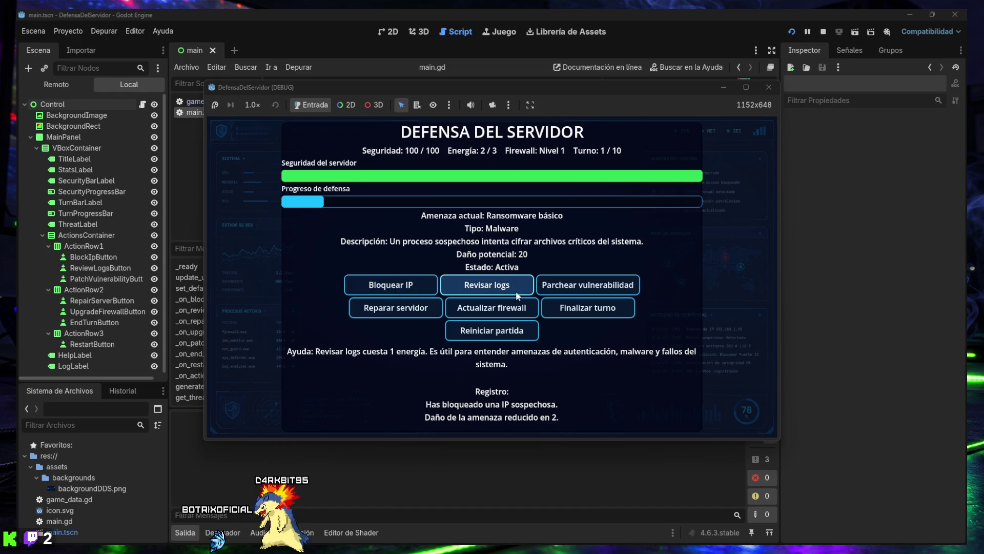
{"action": "left_click", "coordinate": [469, 287]}
{"action": "left_click", "coordinate": [469, 287]}
{"action": "left_click", "coordinate": [580, 309]}
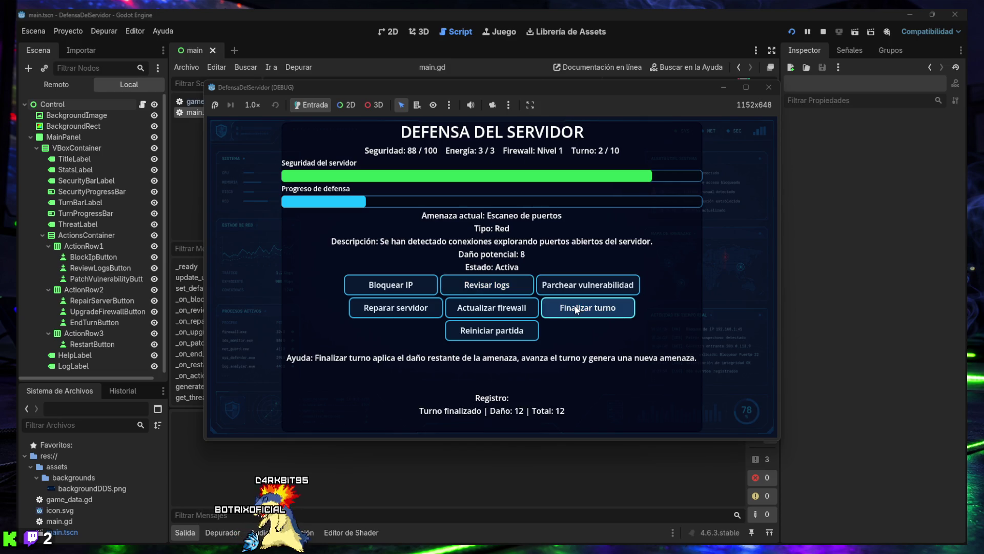
{"action": "left_click", "coordinate": [559, 289]}
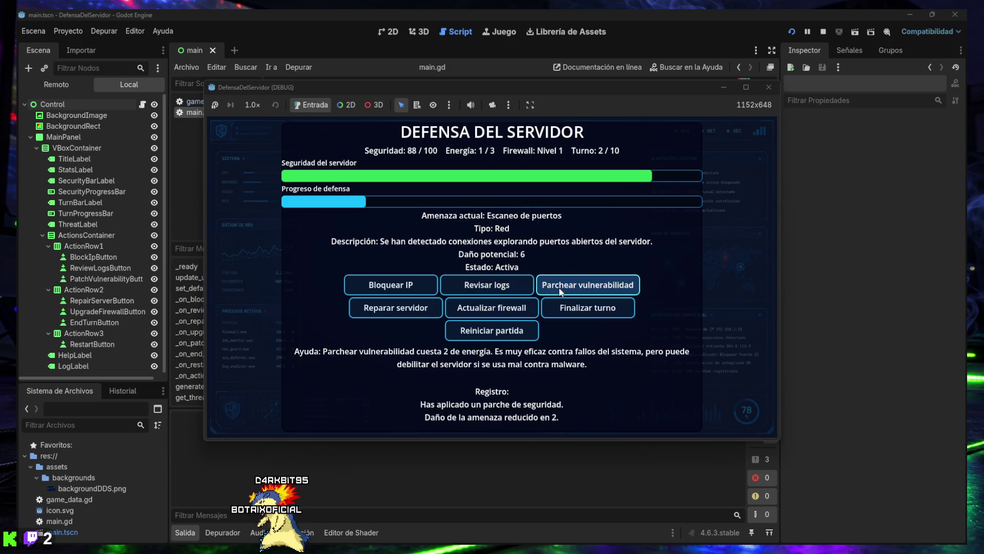
{"action": "left_click", "coordinate": [560, 314]}
{"action": "left_click", "coordinate": [556, 286]}
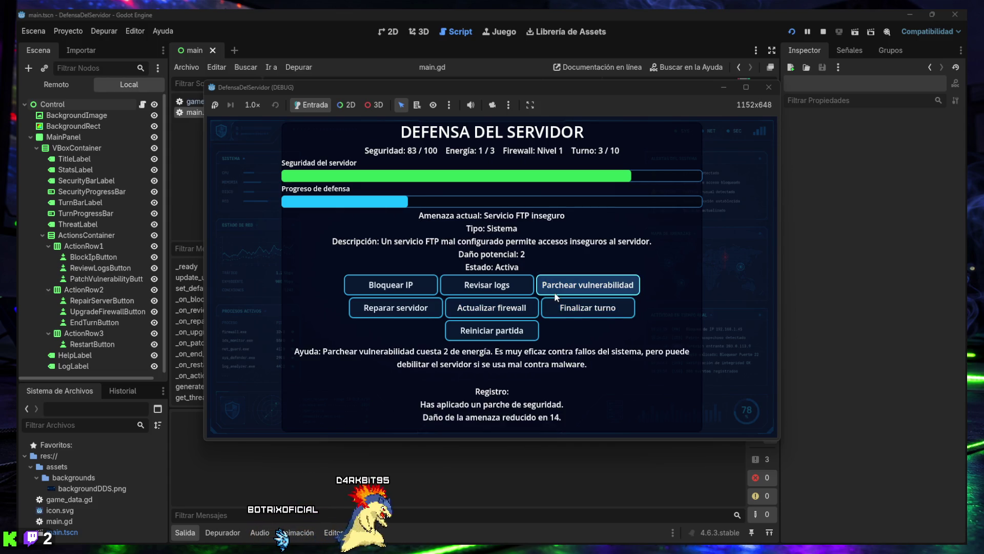
{"action": "left_click", "coordinate": [556, 314]}
{"action": "left_click", "coordinate": [402, 288]}
{"action": "left_click", "coordinate": [551, 306]}
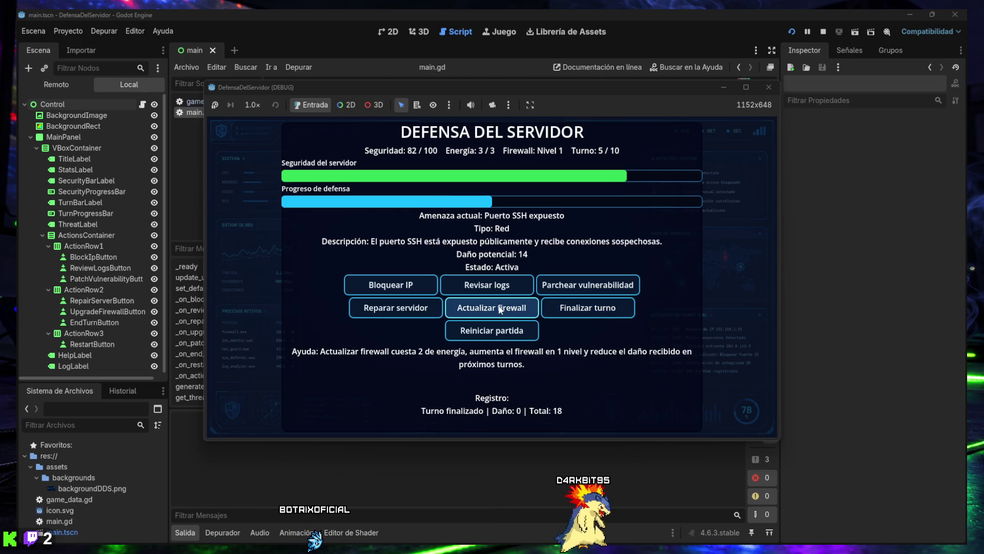
Step: Repair the server every turn through turn 10 to win VICTORIA PERFECTA at 81/100 security
{"action": "left_click", "coordinate": [408, 308]}
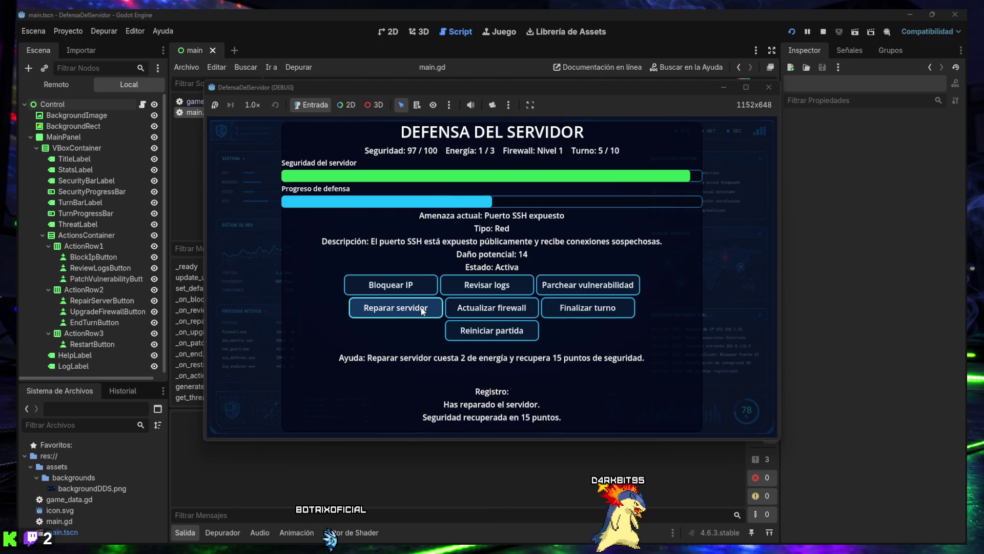
{"action": "left_click", "coordinate": [548, 311]}
{"action": "left_click", "coordinate": [405, 309]}
{"action": "left_click", "coordinate": [600, 313]}
{"action": "left_click", "coordinate": [402, 308]}
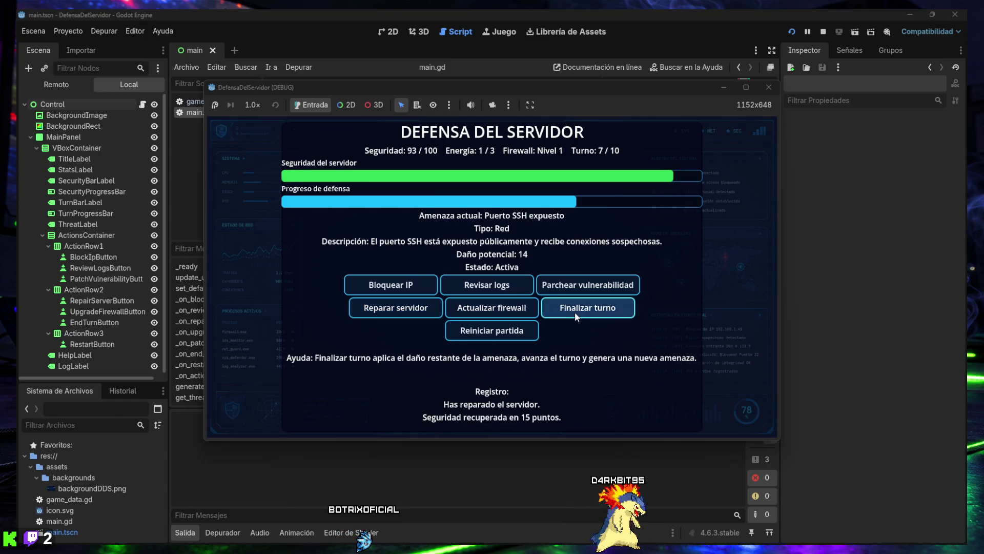
{"action": "left_click", "coordinate": [570, 311]}
{"action": "left_click", "coordinate": [399, 310]}
{"action": "left_click", "coordinate": [551, 305]}
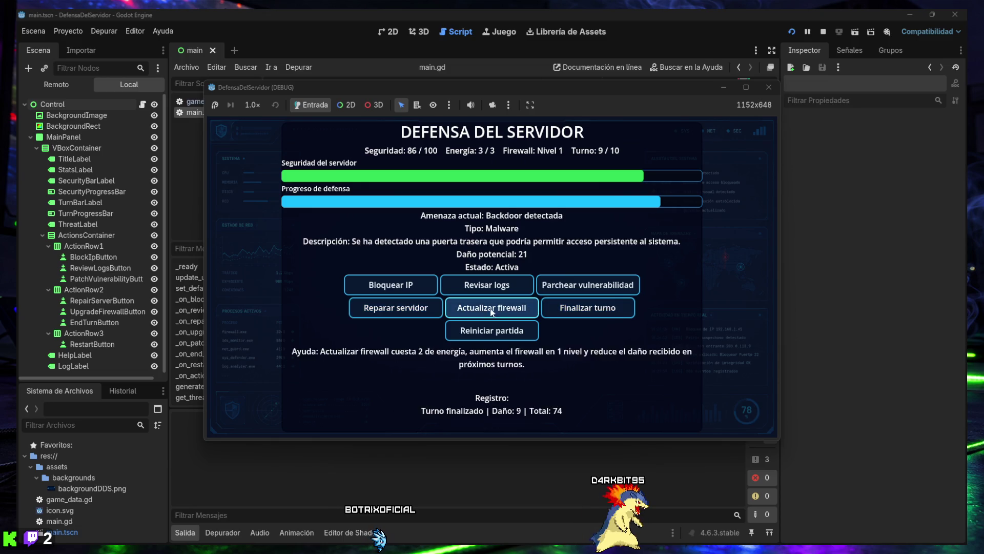
{"action": "left_click", "coordinate": [427, 312]}
{"action": "left_click", "coordinate": [571, 310]}
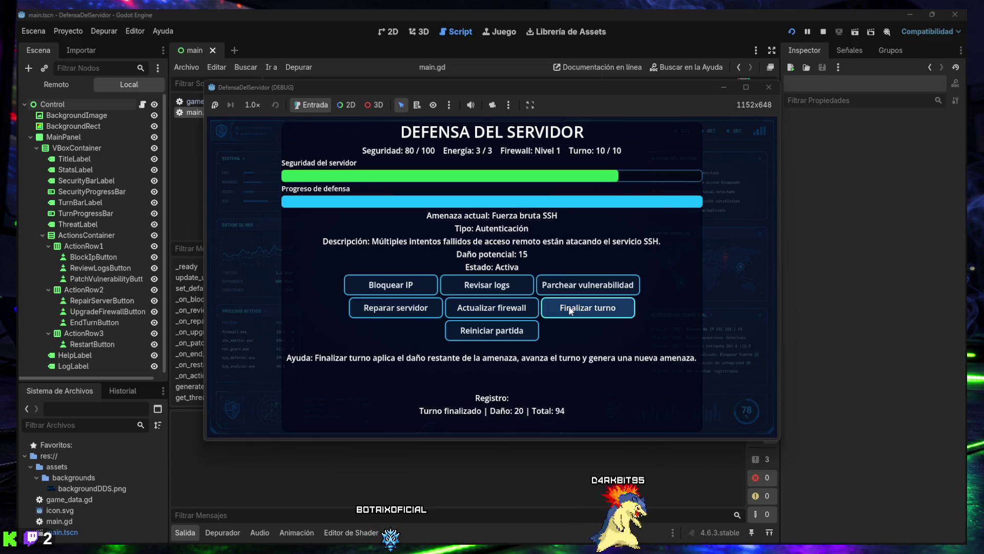
{"action": "left_click", "coordinate": [400, 309]}
{"action": "left_click", "coordinate": [590, 309]}
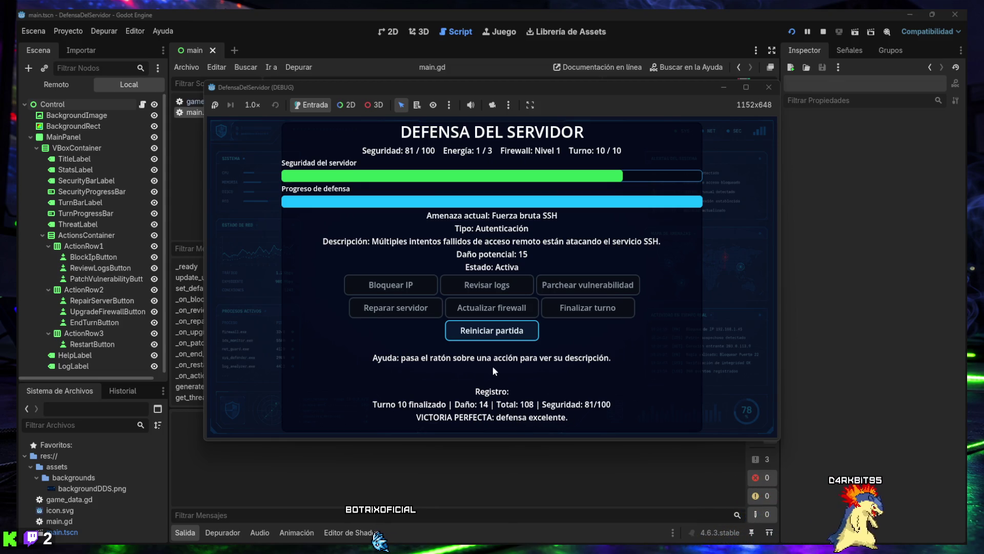
Step: Restart the game and alternate server repairs with ending turns through turn 6
{"action": "left_click", "coordinate": [463, 331]}
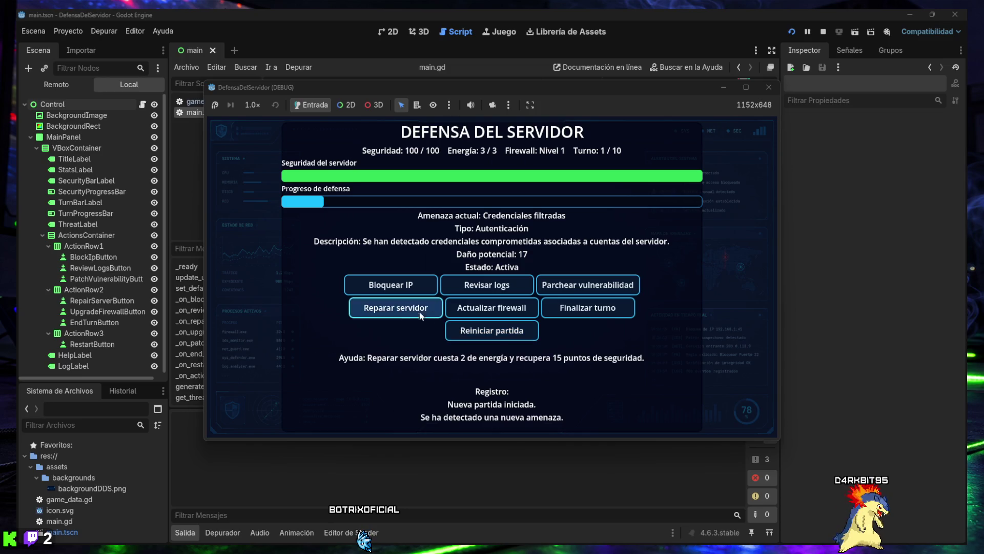
{"action": "left_click", "coordinate": [574, 308]}
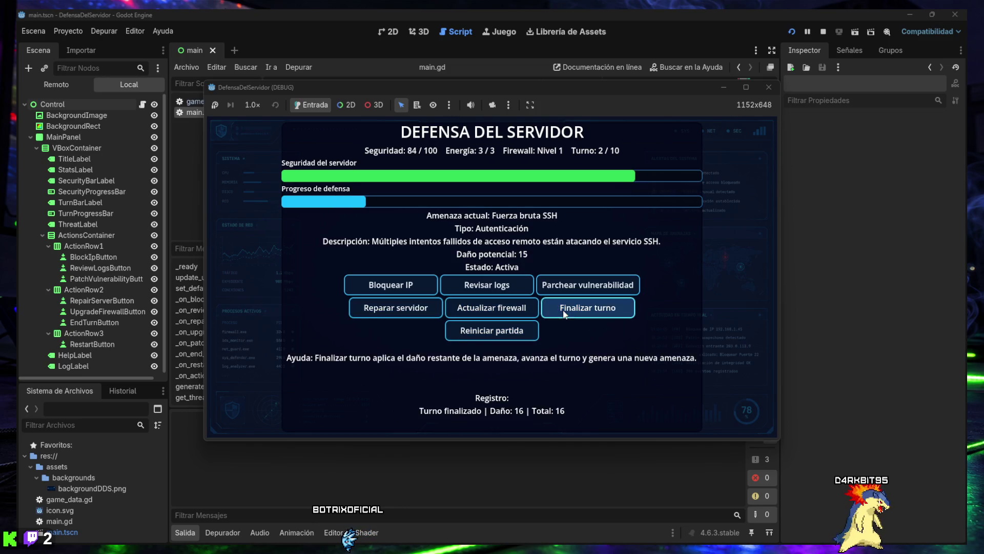
{"action": "left_click", "coordinate": [396, 308]}
{"action": "left_click", "coordinate": [579, 310]}
{"action": "left_click", "coordinate": [396, 308]}
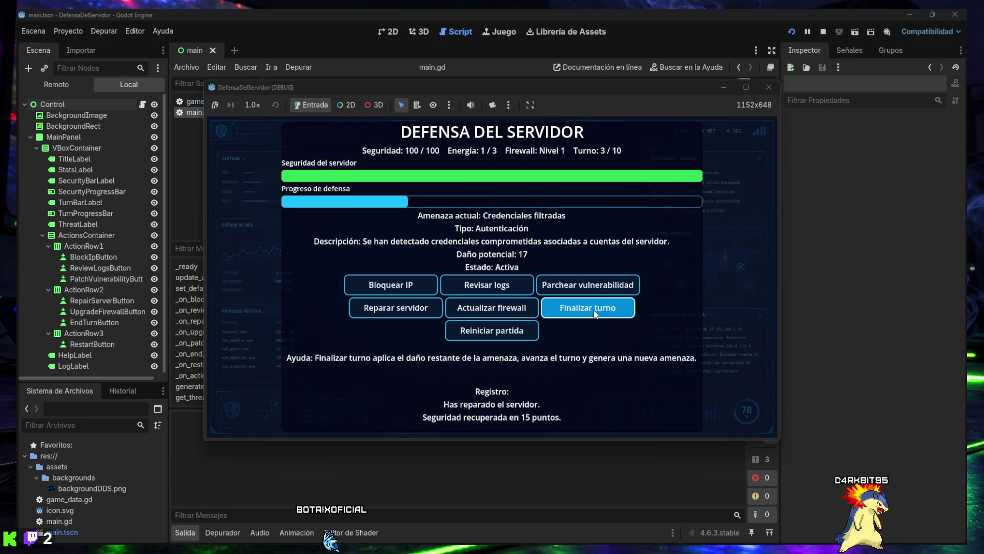
{"action": "left_click", "coordinate": [585, 308]}
{"action": "left_click", "coordinate": [395, 307]}
{"action": "left_click", "coordinate": [587, 307]}
{"action": "left_click", "coordinate": [396, 307]}
{"action": "left_click", "coordinate": [587, 307]}
{"action": "left_click", "coordinate": [395, 308]}
{"action": "left_click", "coordinate": [587, 308]}
Step: Keep repairing and ending turns to the turn-10 victory, then stop the game with F8
{"action": "left_click", "coordinate": [424, 311]}
{"action": "left_click", "coordinate": [587, 308]}
{"action": "left_click", "coordinate": [395, 308]}
{"action": "left_click", "coordinate": [550, 313]}
{"action": "left_click", "coordinate": [395, 310]}
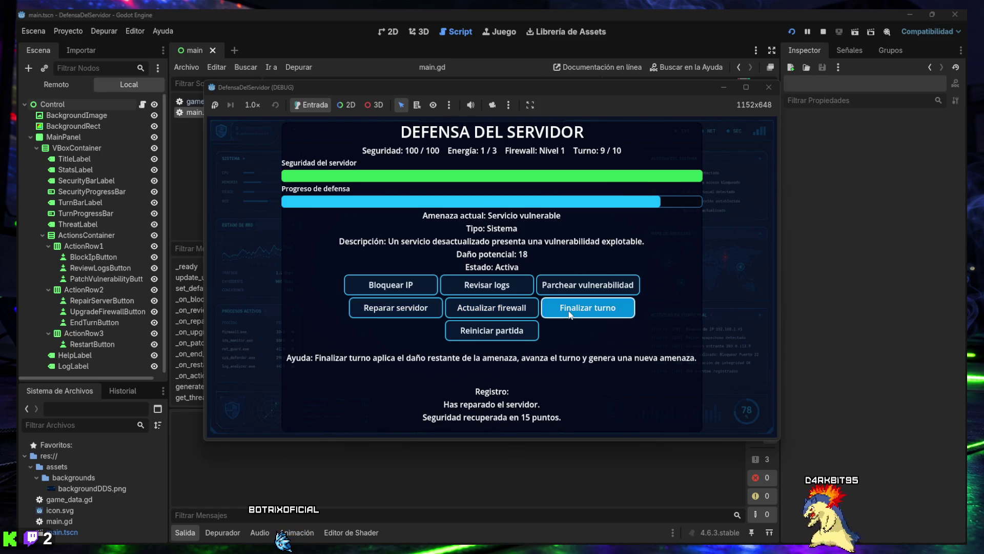
{"action": "left_click", "coordinate": [587, 310]}
{"action": "left_click", "coordinate": [398, 313]}
{"action": "left_click", "coordinate": [576, 310]}
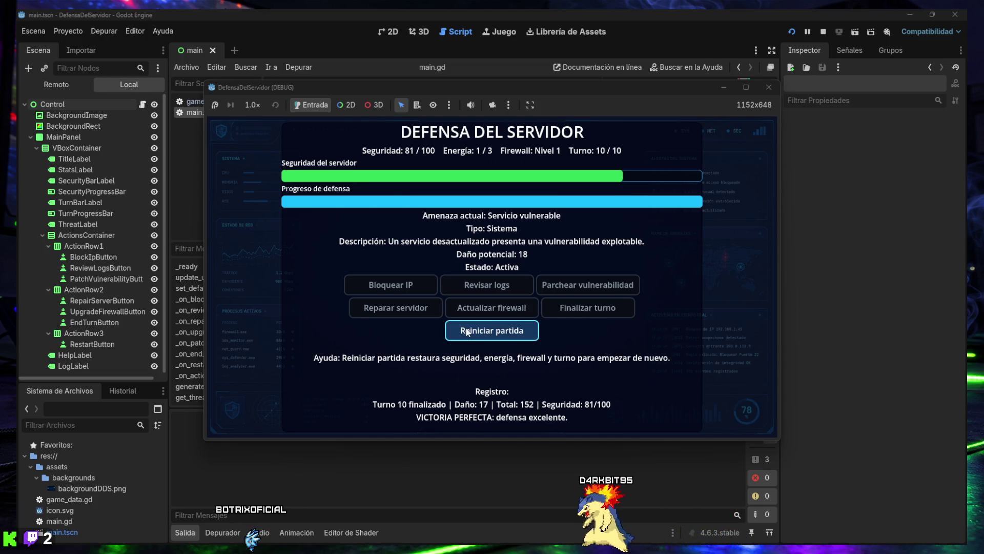
{"action": "mouse_move", "coordinate": [423, 312]}
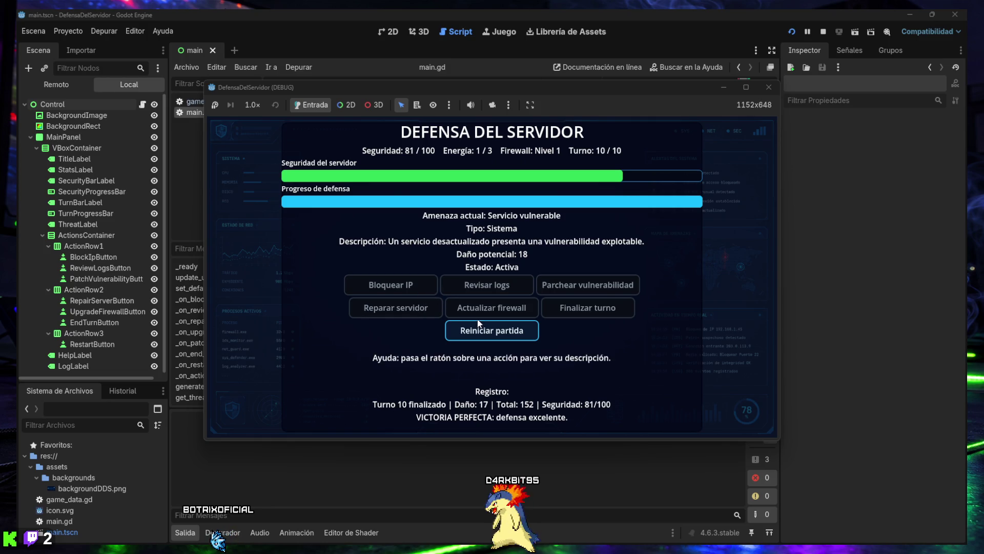
{"action": "key", "text": "F8"}
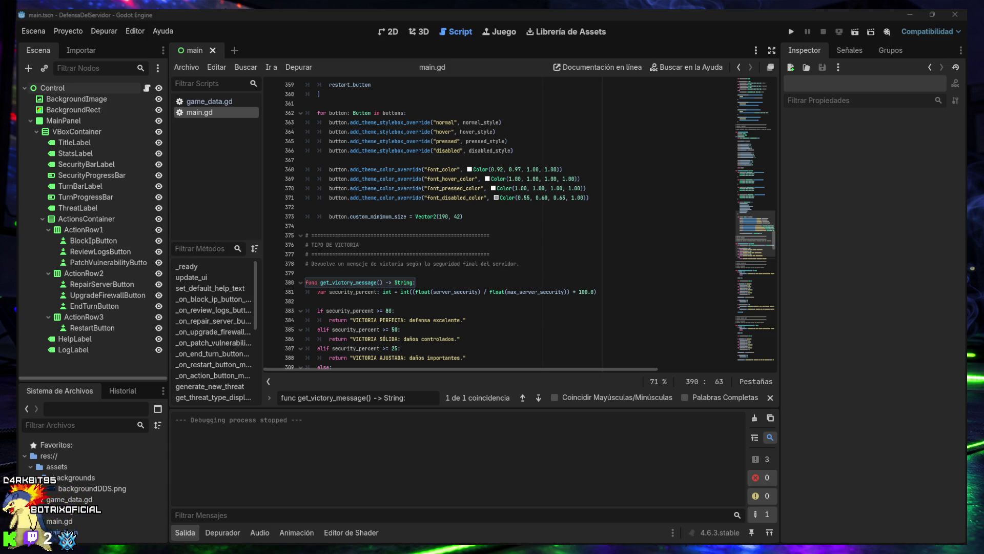
Step: Run the project and end turns repeatedly until the match is lost
{"action": "left_click", "coordinate": [789, 32]}
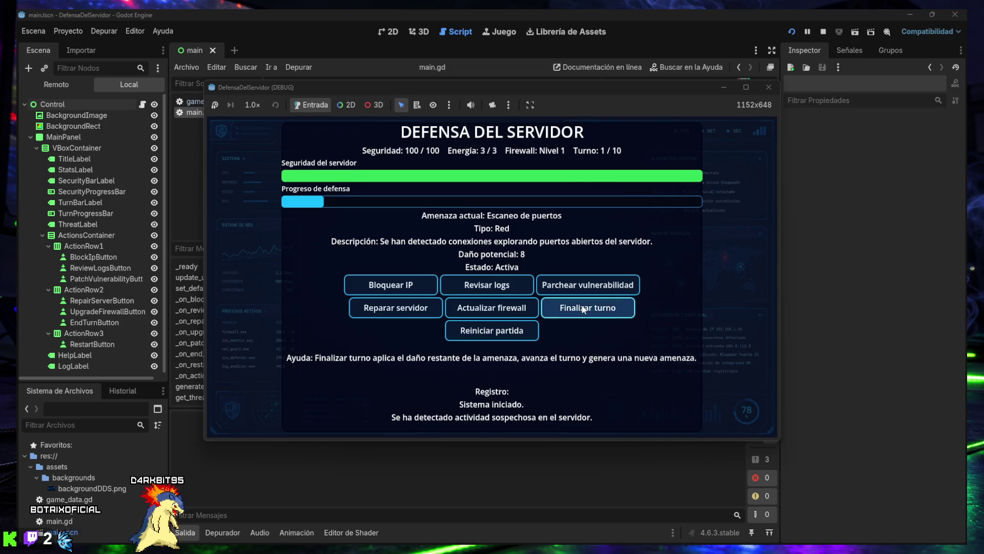
{"action": "left_click", "coordinate": [582, 307]}
{"action": "left_click", "coordinate": [582, 308]}
{"action": "left_click", "coordinate": [582, 307]}
{"action": "left_click", "coordinate": [583, 307]}
{"action": "left_click", "coordinate": [583, 308]}
{"action": "left_click", "coordinate": [582, 307]}
{"action": "left_click", "coordinate": [582, 307]}
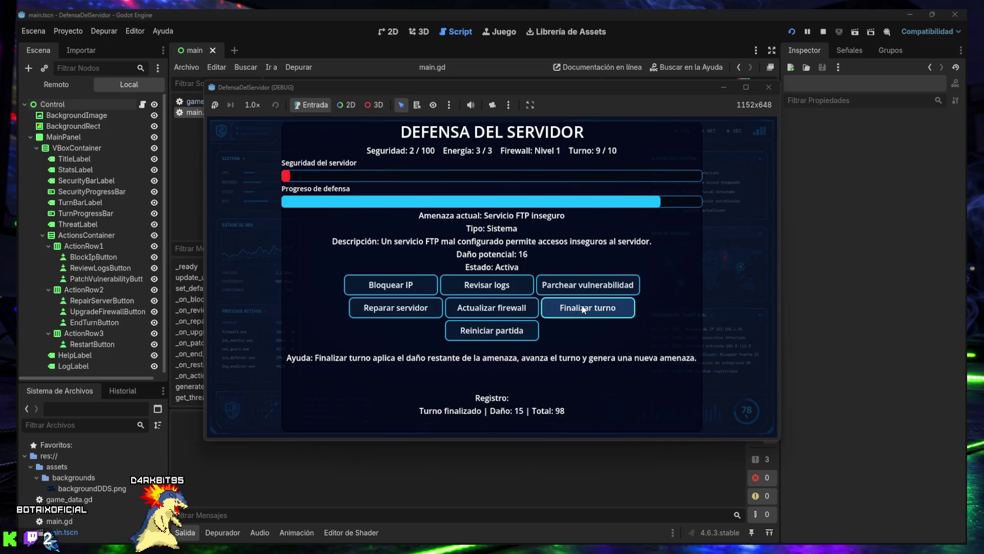
{"action": "left_click", "coordinate": [582, 307]}
Step: Restart the match and alternate repairing the server with ending turns
{"action": "left_click", "coordinate": [505, 330]}
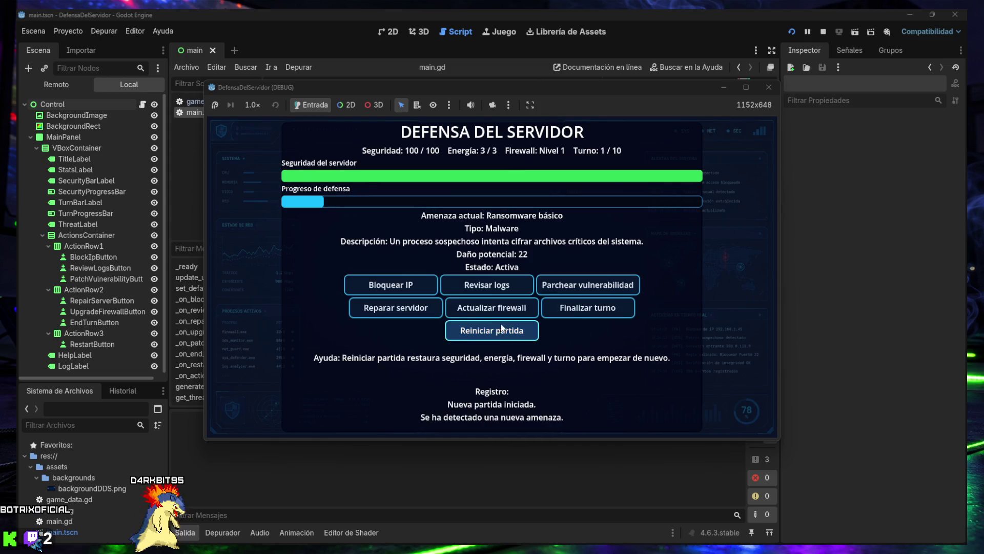
{"action": "left_click", "coordinate": [403, 310]}
{"action": "left_click", "coordinate": [579, 307]}
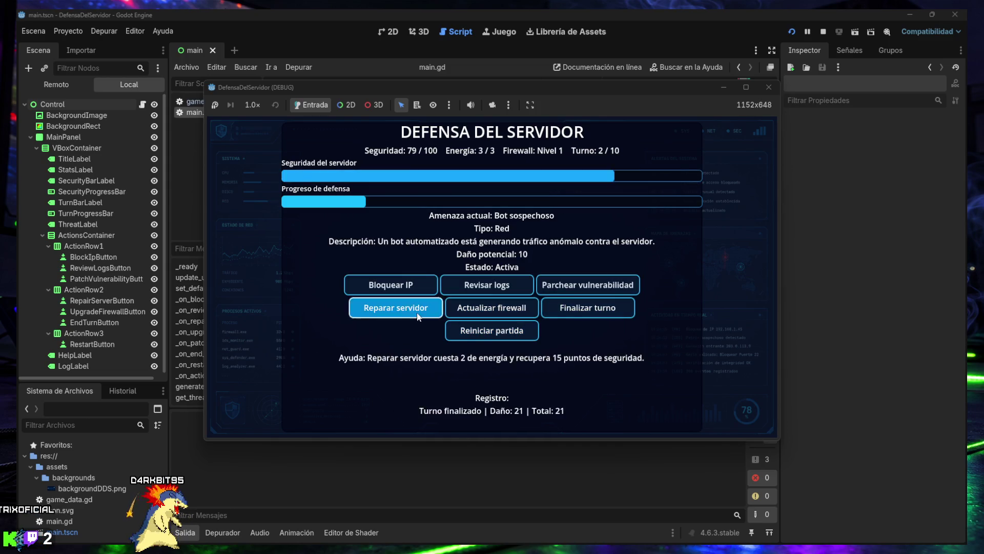
{"action": "left_click", "coordinate": [397, 308]}
{"action": "left_click", "coordinate": [579, 308]}
{"action": "left_click", "coordinate": [397, 307]}
{"action": "left_click", "coordinate": [568, 313]}
{"action": "left_click", "coordinate": [396, 308]}
{"action": "left_click", "coordinate": [579, 307]}
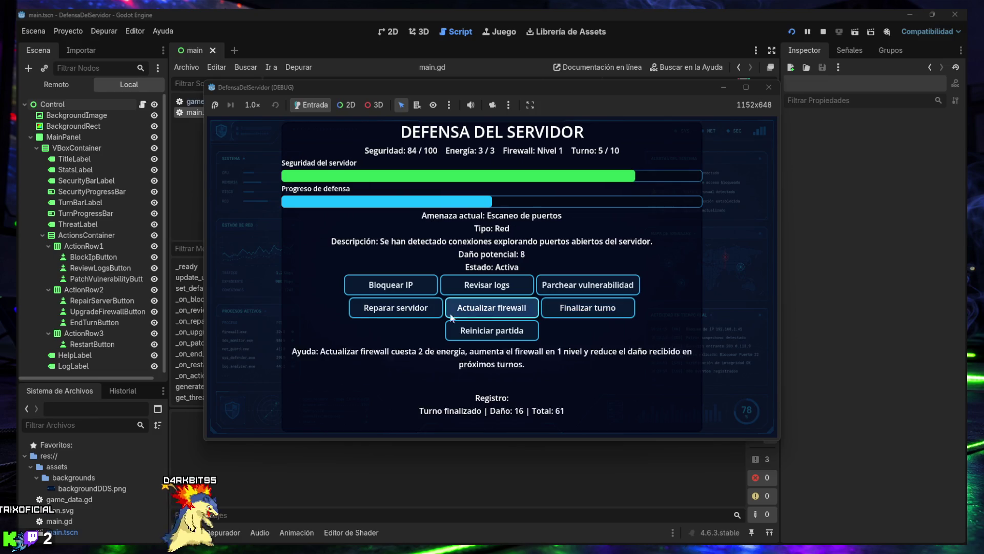
{"action": "left_click", "coordinate": [397, 308]}
{"action": "left_click", "coordinate": [579, 308]}
Step: Continue repairing and ending turns to a turn-10 VICTORIA SÓLIDA, then close the game window
{"action": "left_click", "coordinate": [573, 313]}
{"action": "left_click", "coordinate": [573, 313]}
{"action": "left_click", "coordinate": [397, 307]}
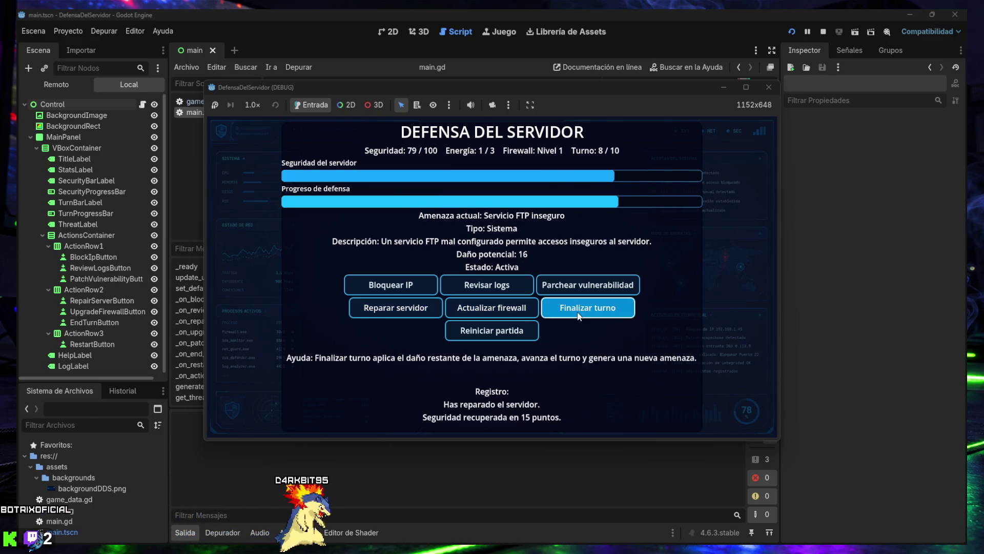
{"action": "left_click", "coordinate": [579, 307]}
{"action": "left_click", "coordinate": [397, 308]}
{"action": "left_click", "coordinate": [580, 307]}
{"action": "left_click", "coordinate": [397, 308]}
{"action": "left_click", "coordinate": [584, 307]}
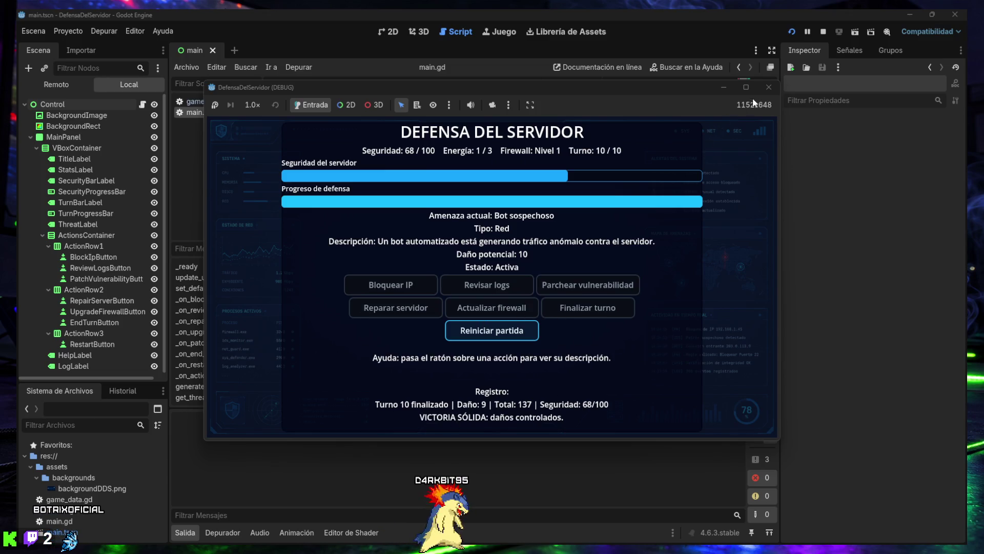
{"action": "left_click", "coordinate": [767, 88]}
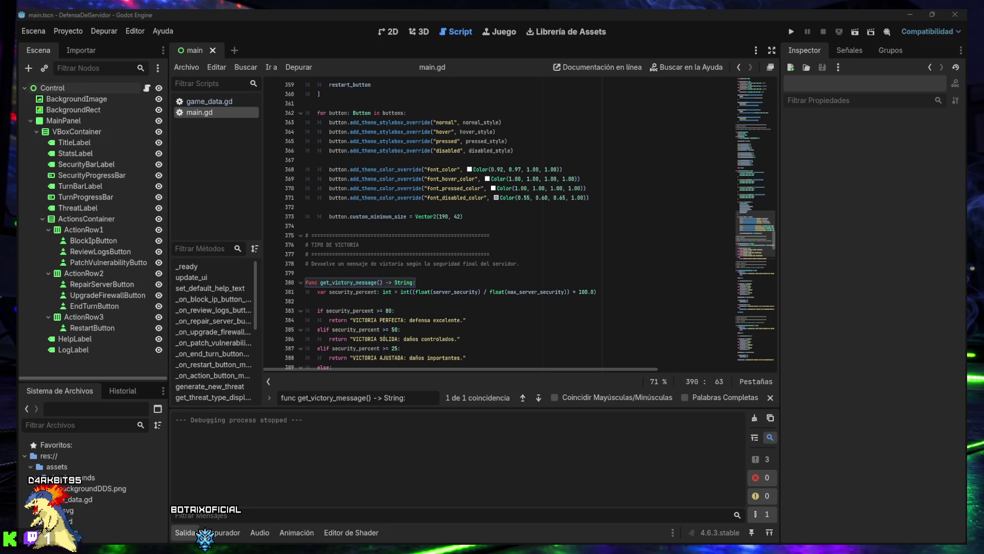
Step: Return to the 2D view of main.tscn showing the Defensa del Servidor interface
{"action": "key", "text": "ctrl+F1"}
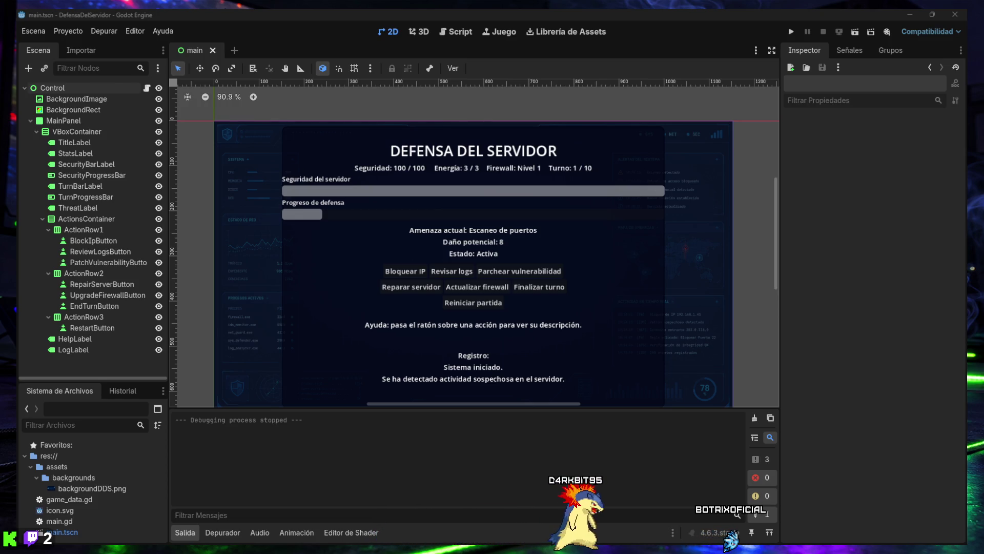
Step: Hide the Output panel and jump to main.gd's ESTADO PRINCIPAL DEL SERVIDOR section
{"action": "left_click", "coordinate": [186, 532]}
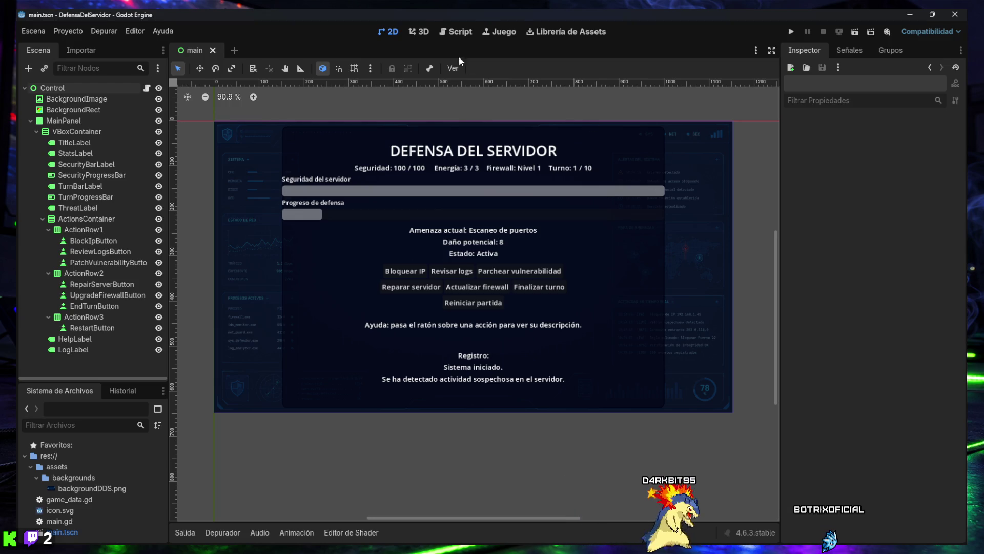
{"action": "left_click", "coordinate": [459, 32]}
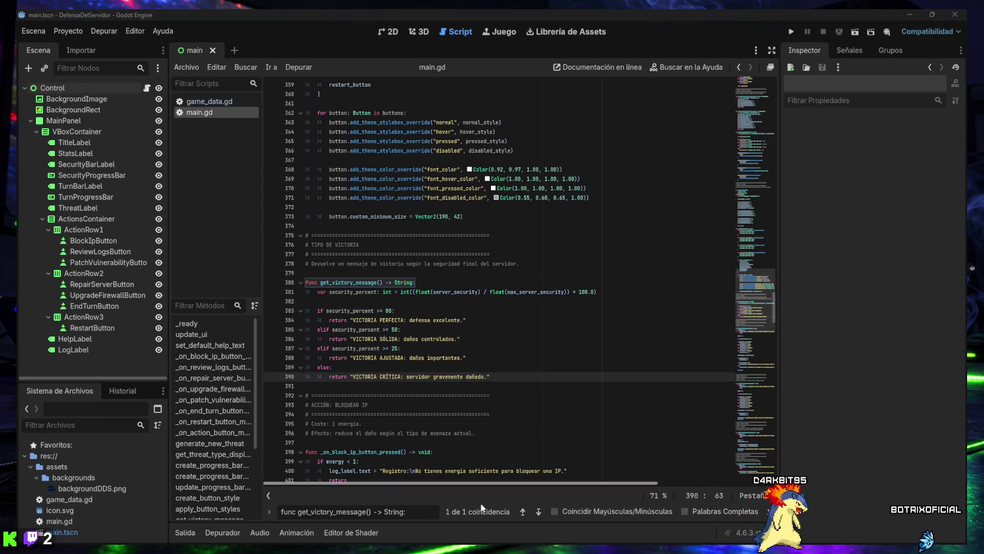
{"action": "type", "text": "# ESTADO PRINCIPAL DEL SERVIDOR"}
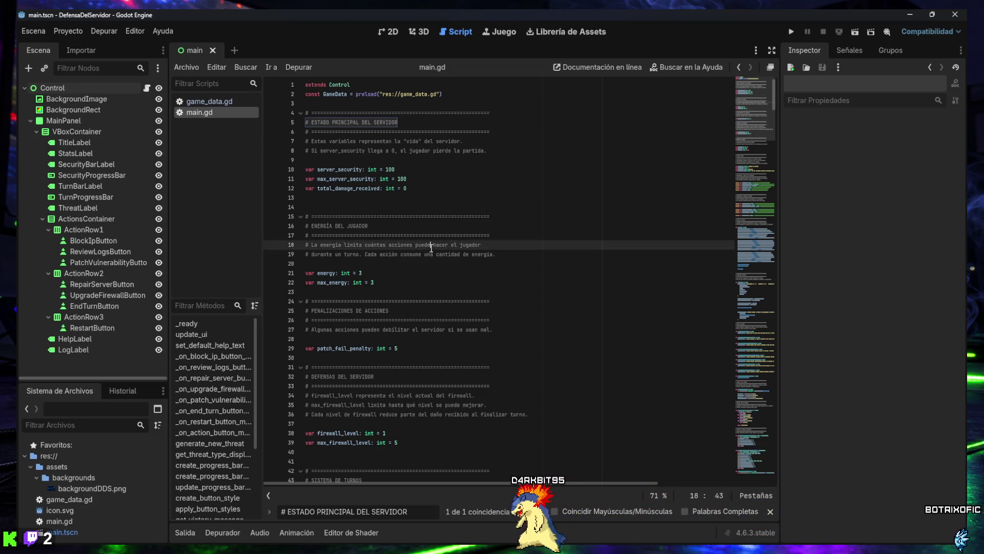
Step: Paste the REPARACIONES DEL SERVIDOR block (repairs_used = 0, max_repairs = 3) after total_damage_received and save
{"action": "left_click", "coordinate": [422, 206]}
{"action": "key", "text": "Up"}
{"action": "key", "text": "Up"}
{"action": "key", "text": "End"}
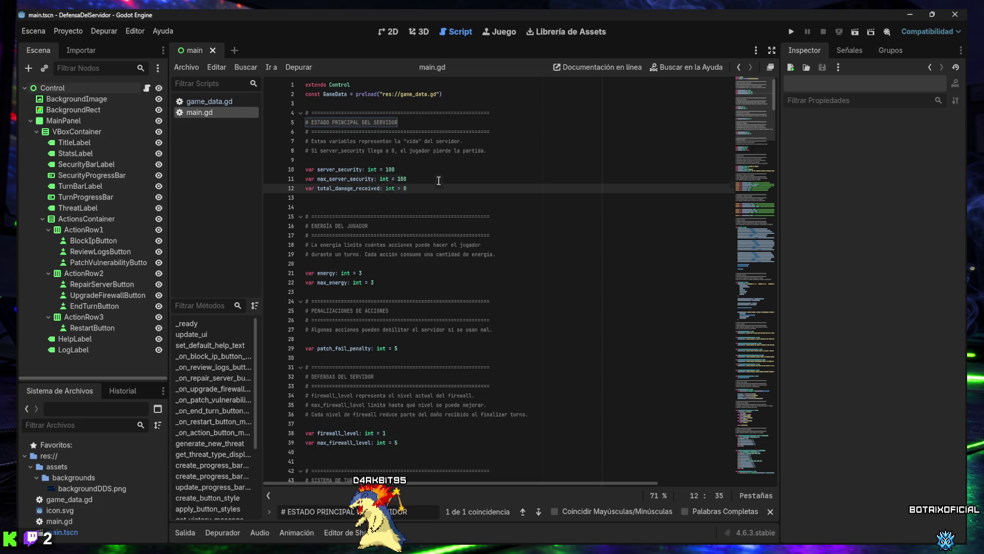
{"action": "key", "text": "Return"}
{"action": "key", "text": "Return"}
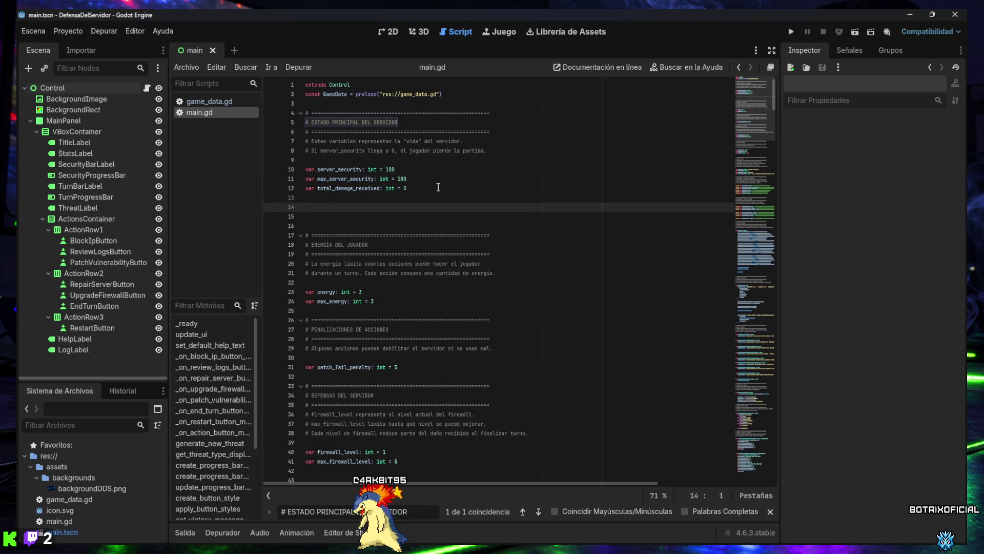
{"action": "type", "text": "# ============================================================ # REPARACIONES DEL SERVIDOR # ============================================================ # repairs_used indica cuántas veces se ha reparado el servidor. # max_repairs limita cuántas reparaciones puede hacer el jugador por partida.  var repairs_used: int = 0 var max_repairs: int = 3"}
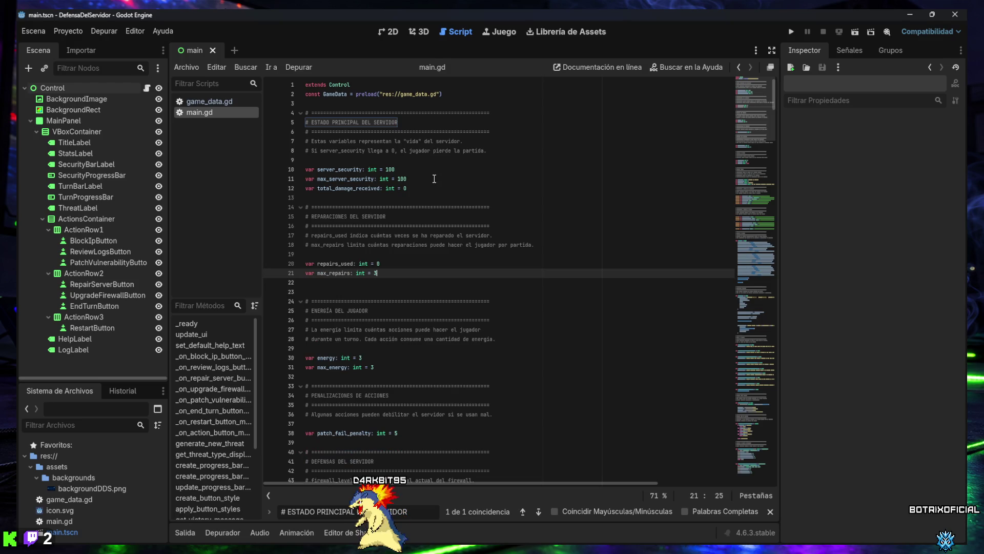
{"action": "key", "text": "ctrl+s"}
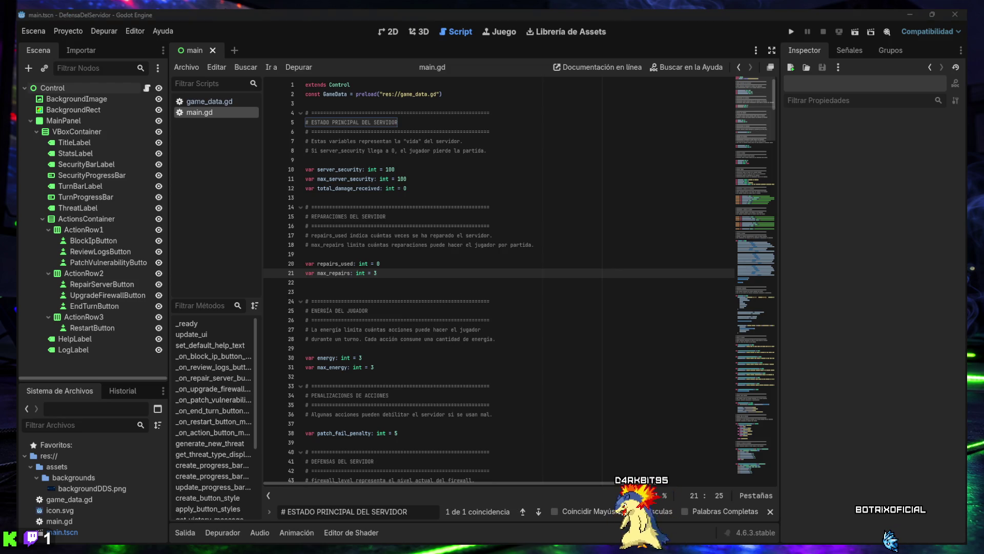
{"action": "triple_click", "coordinate": [358, 506]}
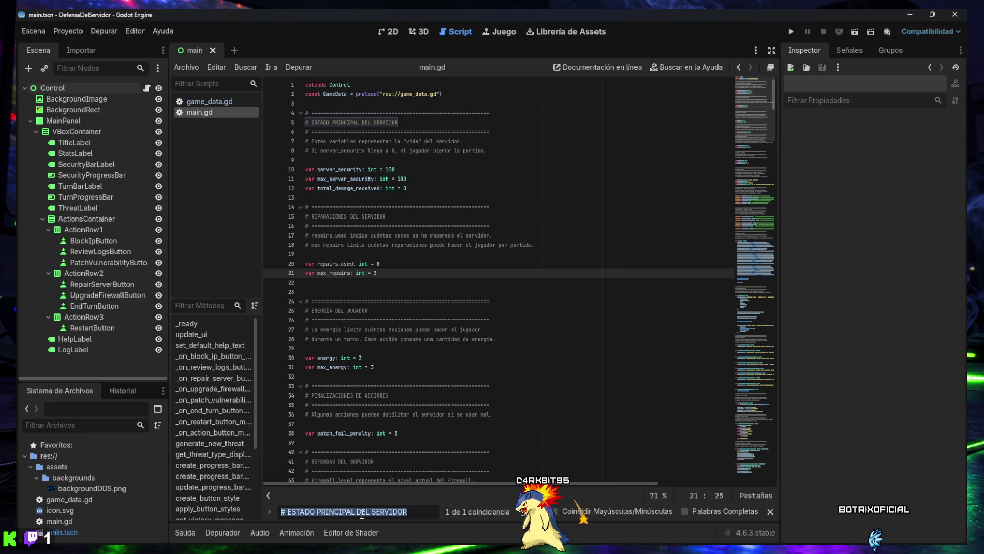
Step: Replace _on_repair_server_button_pressed with a version capped at max_repairs that logs 'Reparaciones: %d/%d'
{"action": "type", "text": "func _on_repair_server_button_pressed() -> void:"}
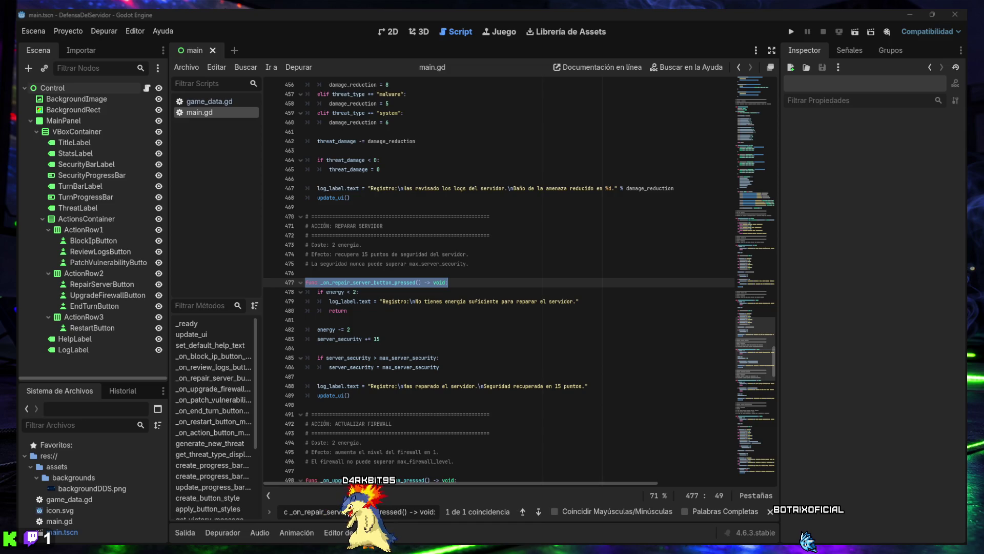
{"action": "mouse_move", "coordinate": [354, 395]}
{"action": "left_mouse_down"}
{"action": "mouse_move", "coordinate": [308, 335]}
{"action": "mouse_move", "coordinate": [297, 284]}
{"action": "left_mouse_up"}
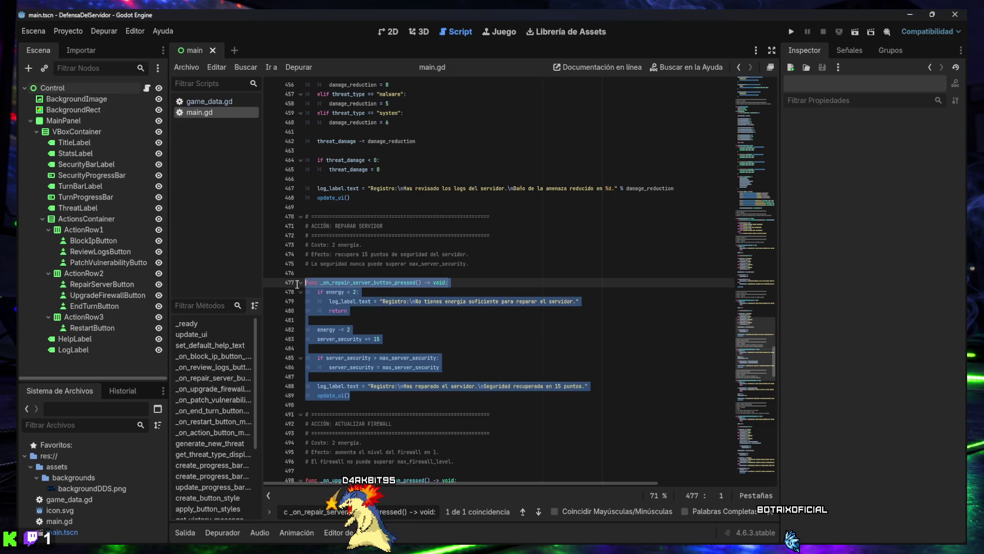
{"action": "type", "text": "func _on_repair_server_button_pressed() -> void: \tif repairs_used >= max_repairs: \t\tlog_label.text = \"Registro:\\nNo quedan reparaciones disponibles.\" \t\treturn  \tif energy < 2: \t\tlog_label.text = \"Registro:\\nNo tienes energia suficiente para reparar el servidor.\" \t\treturn  \tif server_security >= max_server_security: \t\tlog_label.text = \"Registro:\\nEl servidor ya está al máximo de seguridad.\" \t\treturn  \tenergy -= 2 \tserver_security += 15 \trepairs_used += 1  \tif server_security > max_server_security: \t\tserver_security = max_server_security  \tlog_label.text = \"Registro:\\nServidor reparado | Seguridad +15 | Reparaciones: %d/%d\" % [ \t\trepairs_used, \t\tmax_repairs \t]  \tupdate_ui()"}
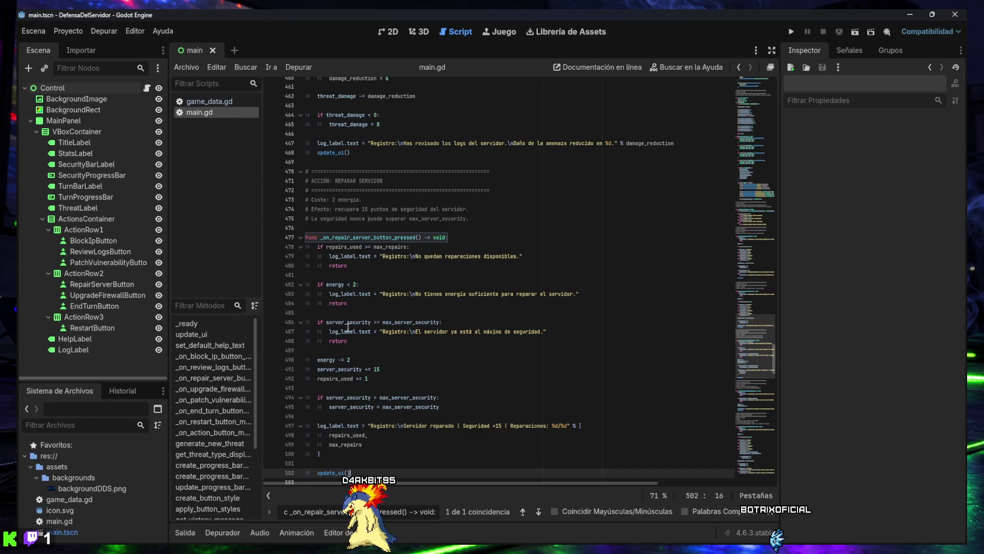
{"action": "scroll", "coordinate": [350, 328], "scroll_direction": "down", "scroll_amount": 3}
{"action": "scroll", "coordinate": [350, 328], "scroll_direction": "down", "scroll_amount": 1}
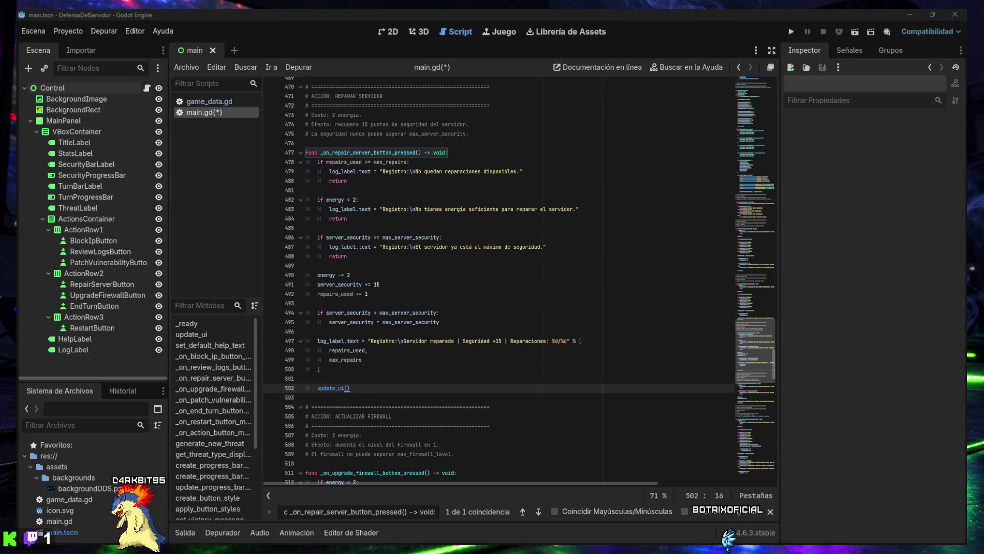
{"action": "triple_click", "coordinate": [360, 511]}
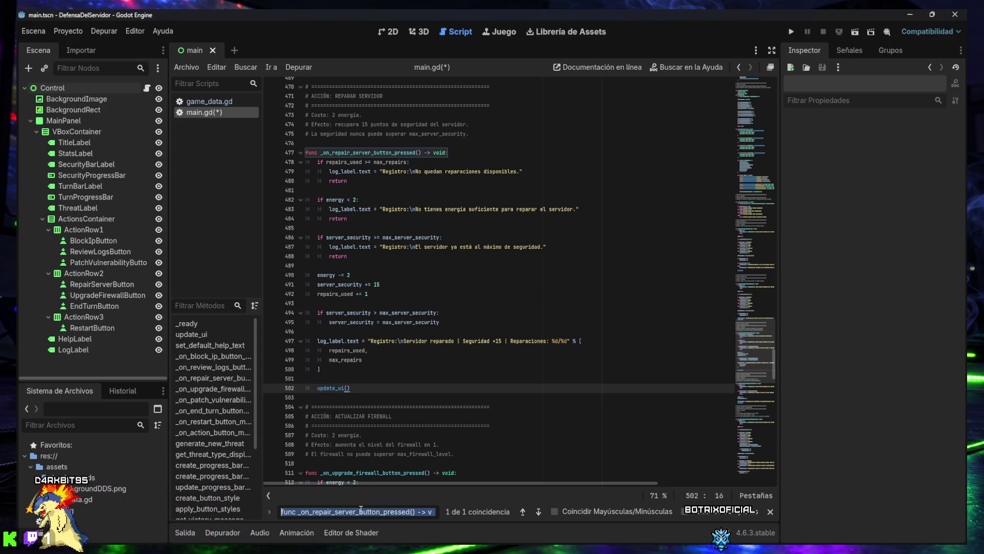
Step: Reset repairs_used to 0 in the restart handler, then find _on_repair_server_button_mouse_entered
{"action": "type", "text": "func _on_restart_button_pressed() -> void:"}
{"action": "left_click", "coordinate": [430, 392]}
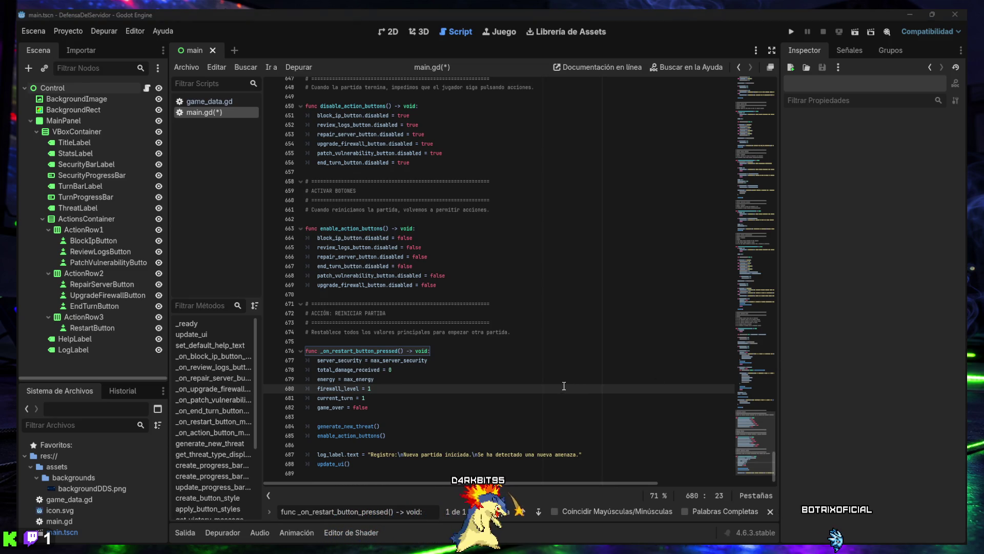
{"action": "left_click", "coordinate": [391, 383]}
{"action": "key", "text": "Return"}
{"action": "type", "text": "repairs_used = 0"}
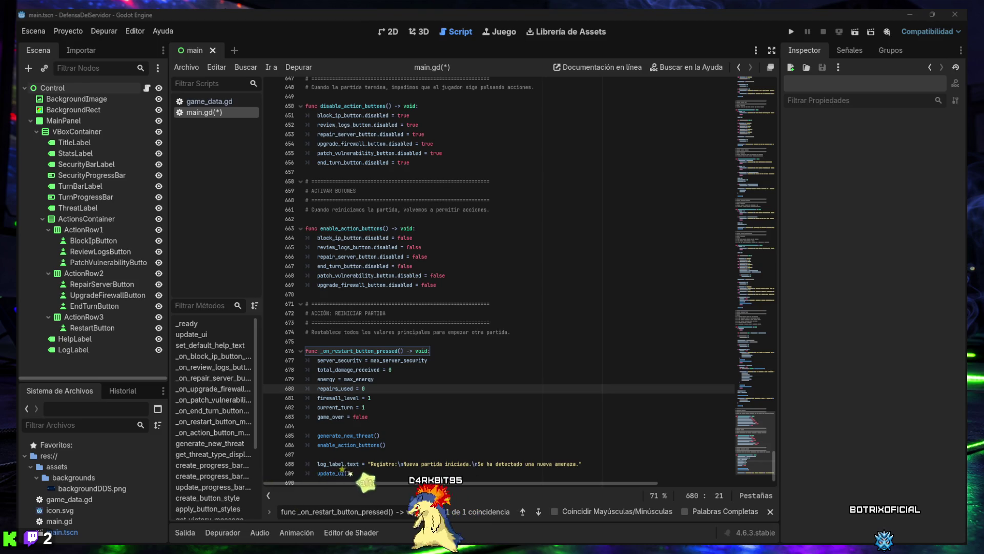
{"action": "key", "text": "ctrl+f"}
{"action": "type", "text": "func _on_repair_server_button_mouse_entered() -> void:"}
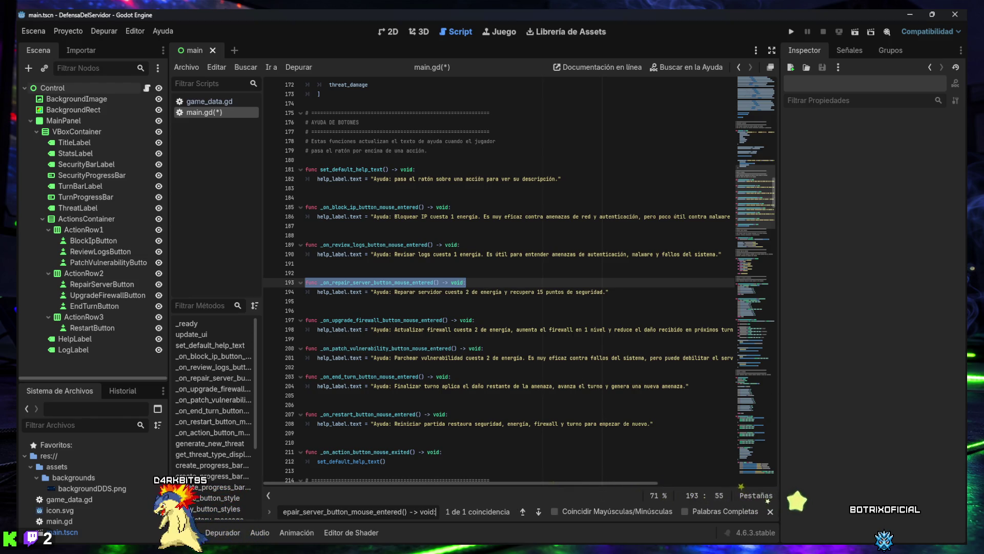
Step: Append 'y tiene un límite de 3 usos por partida.' to the repair help text and save main.gd
{"action": "key", "text": "ctrl+v"}
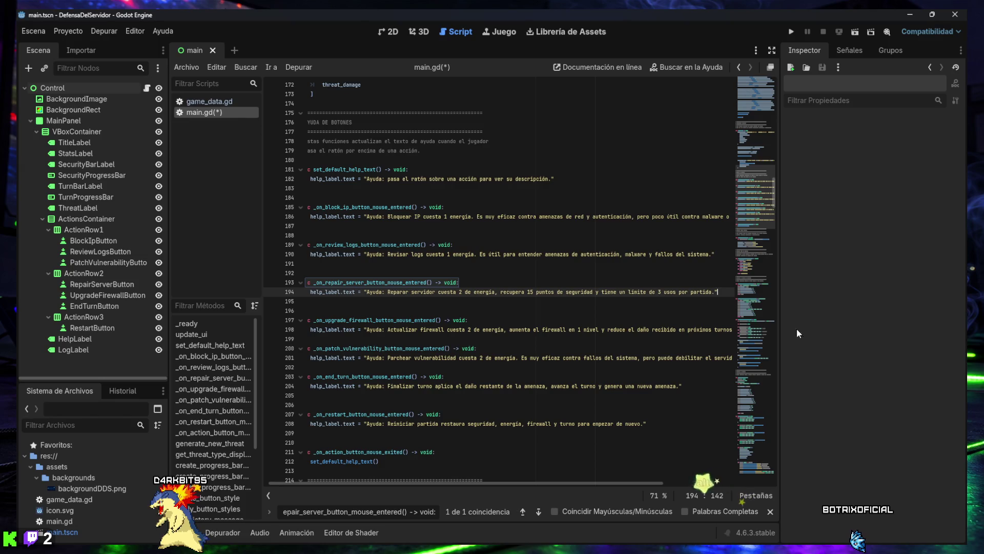
{"action": "left_click", "coordinate": [385, 377]}
{"action": "key", "text": "ctrl+s"}
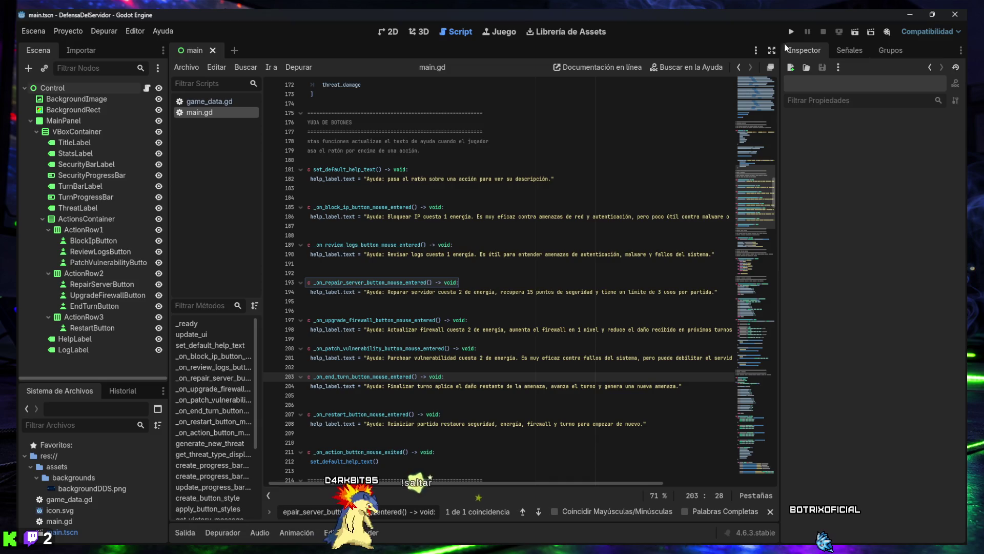
{"action": "left_click", "coordinate": [791, 31]}
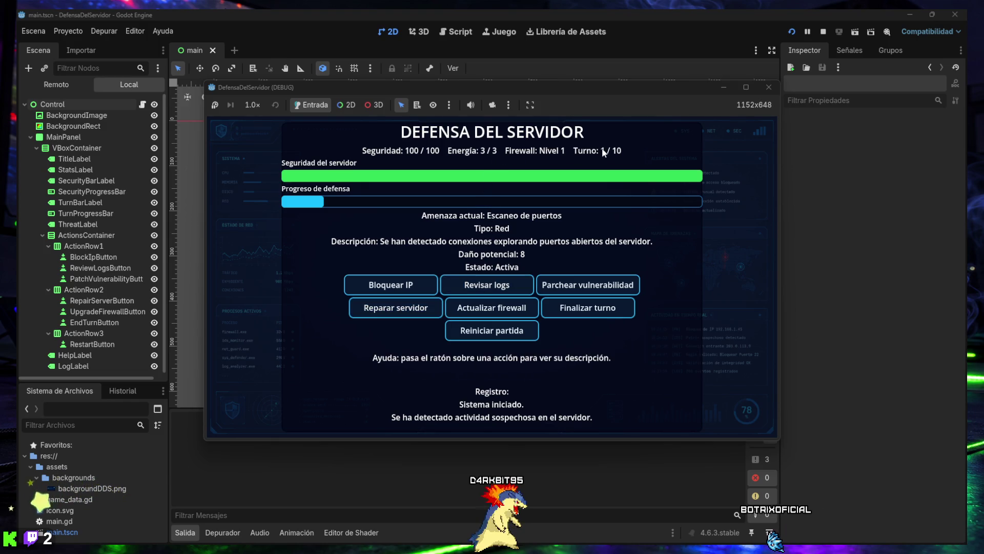
Step: Play turns 1–2 by blocking an IP, patching the vulnerability and reviewing logs
{"action": "mouse_move", "coordinate": [474, 312]}
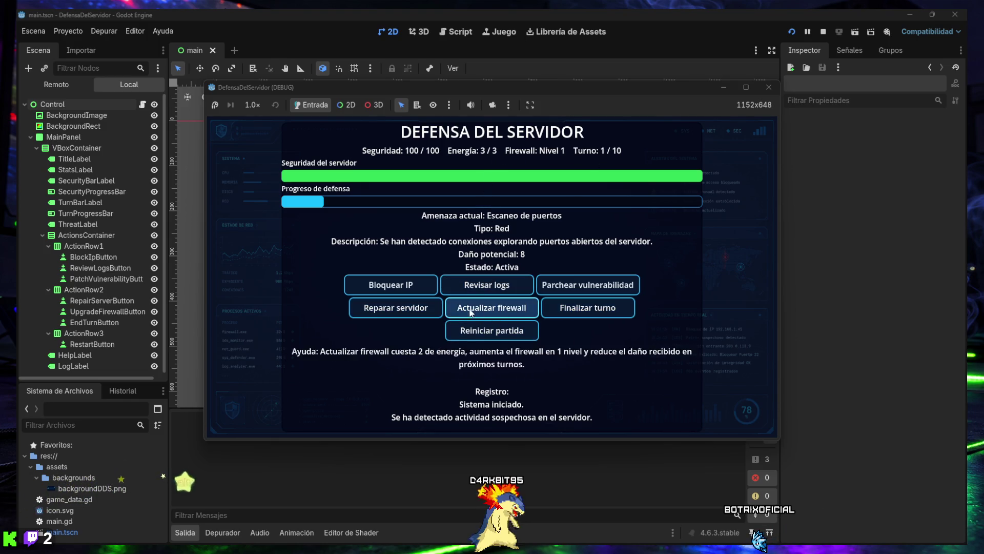
{"action": "left_click", "coordinate": [393, 286]}
{"action": "left_click", "coordinate": [557, 307]}
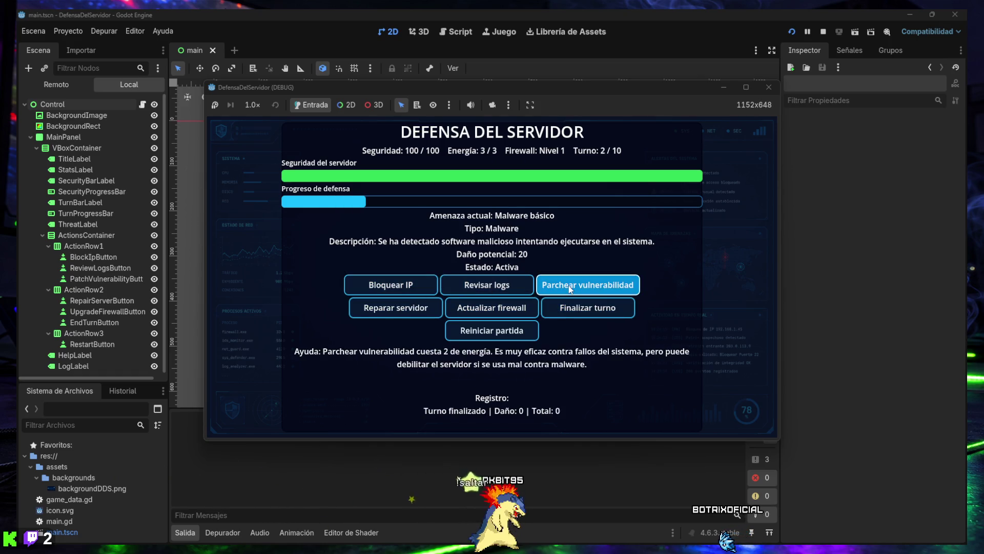
{"action": "left_click", "coordinate": [571, 288]}
{"action": "left_click", "coordinate": [502, 288]}
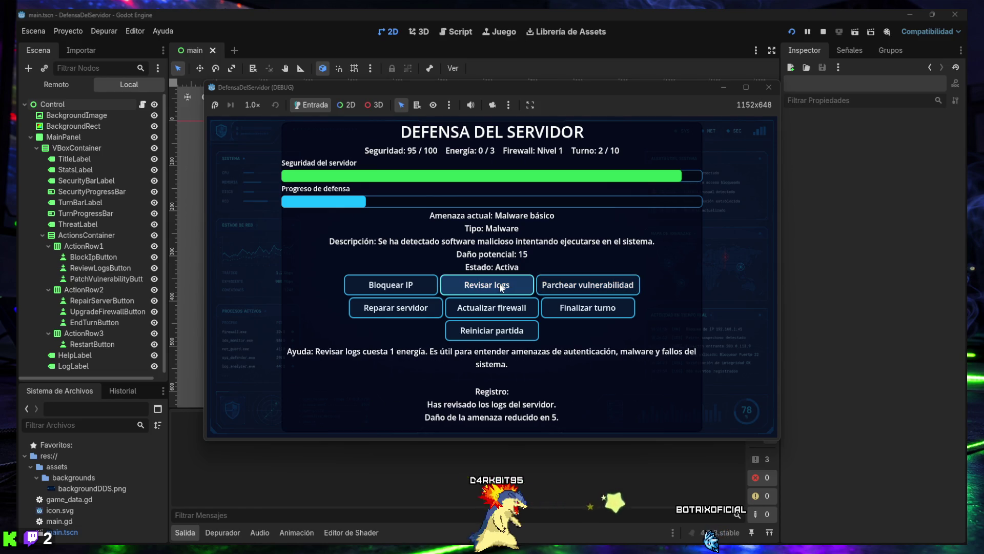
{"action": "left_click", "coordinate": [501, 288]}
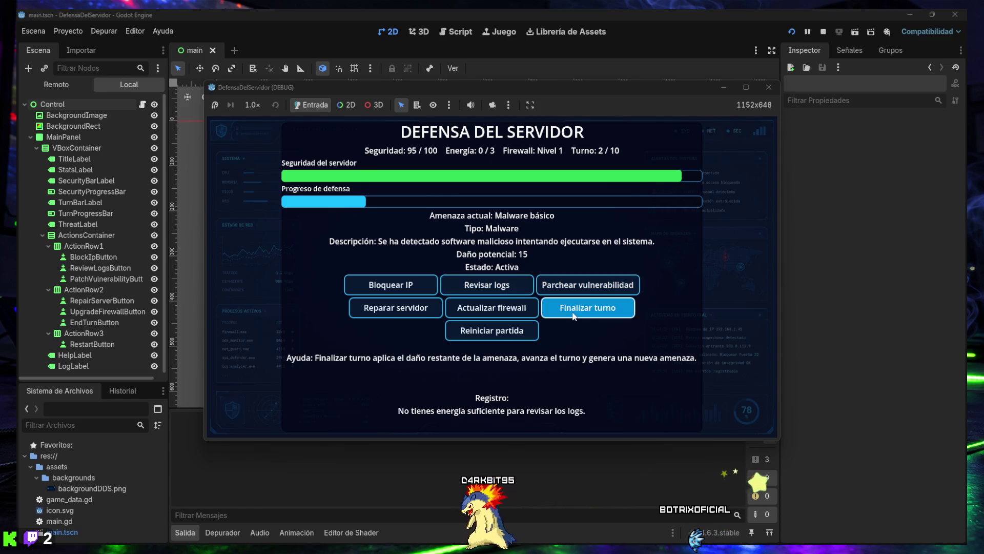
{"action": "left_click", "coordinate": [587, 308]}
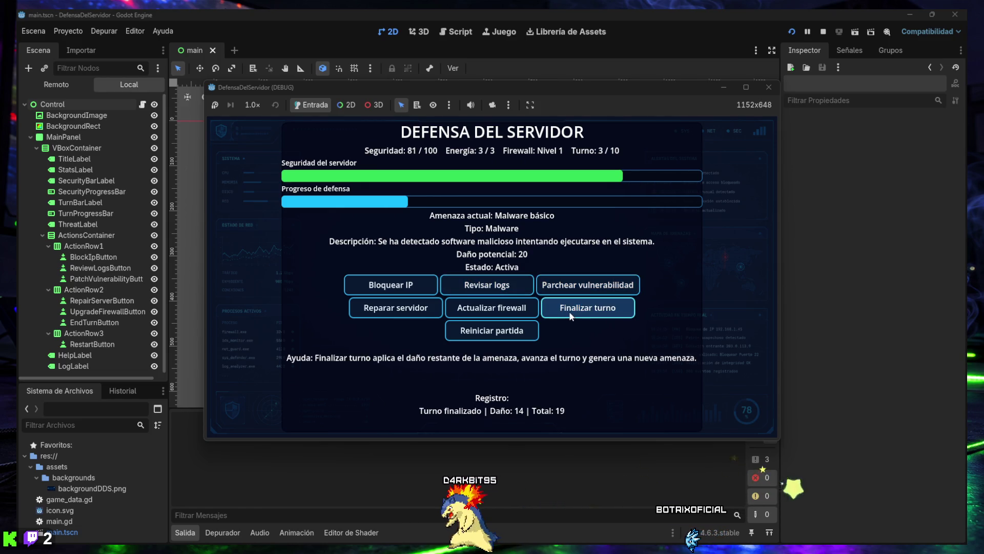
Step: Repair the server to check Reparaciones 1/3, advance to turn 7, then stop and return to main.gd
{"action": "left_click", "coordinate": [410, 313]}
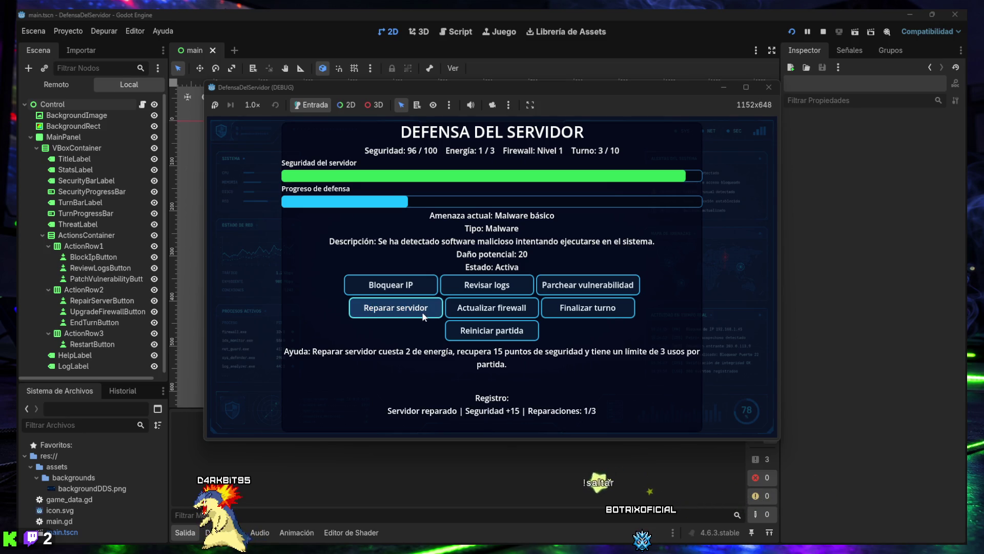
{"action": "left_click", "coordinate": [587, 308]}
{"action": "triple_click", "coordinate": [587, 308]}
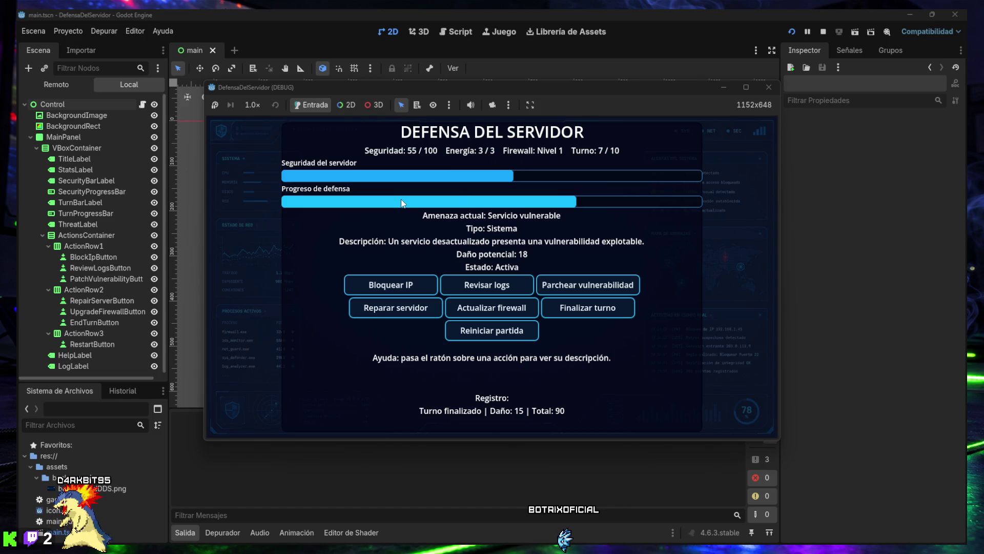
{"action": "left_click", "coordinate": [768, 89]}
{"action": "left_click", "coordinate": [459, 32]}
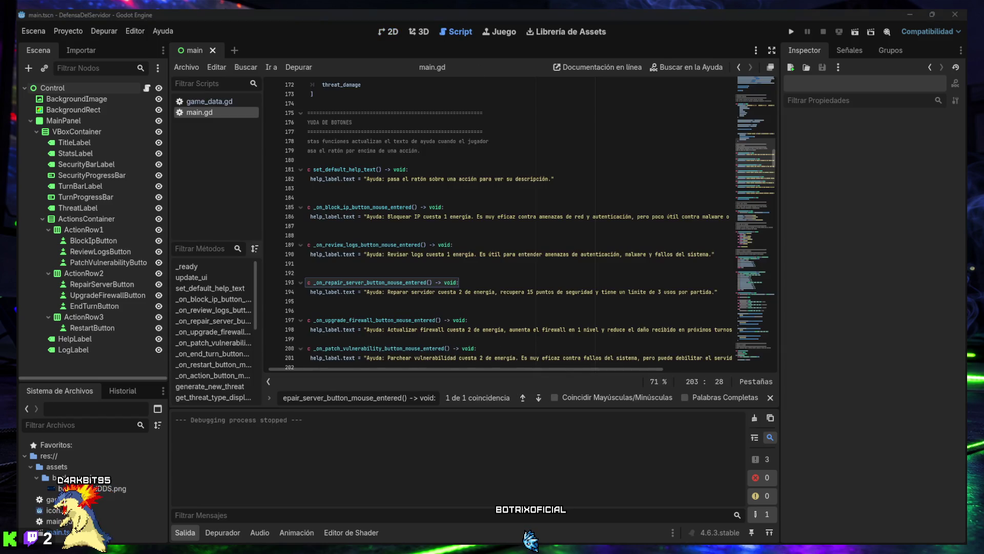
Step: Search main.gd for _on_repair_server_button_pressed, then jump to the 'Reparaciones: %d/%d' log line 497
{"action": "triple_click", "coordinate": [331, 397]}
{"action": "type", "text": "func _on_repair_server_button_pressed() -> void:"}
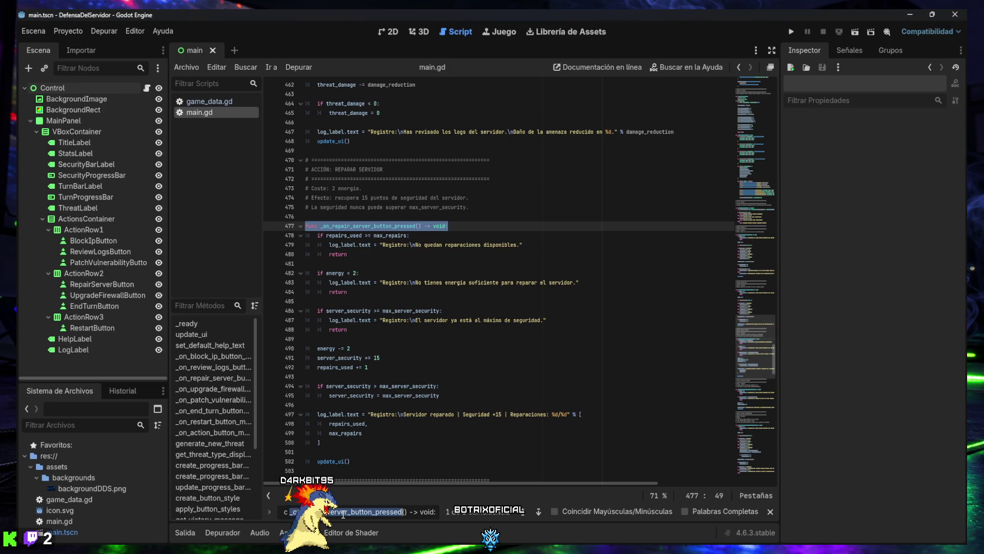
{"action": "type", "text": "log_label.text = \"Registro:\\nServidor reparado | Seguridad +15 | Reparaciones: %d/%d\" % ["}
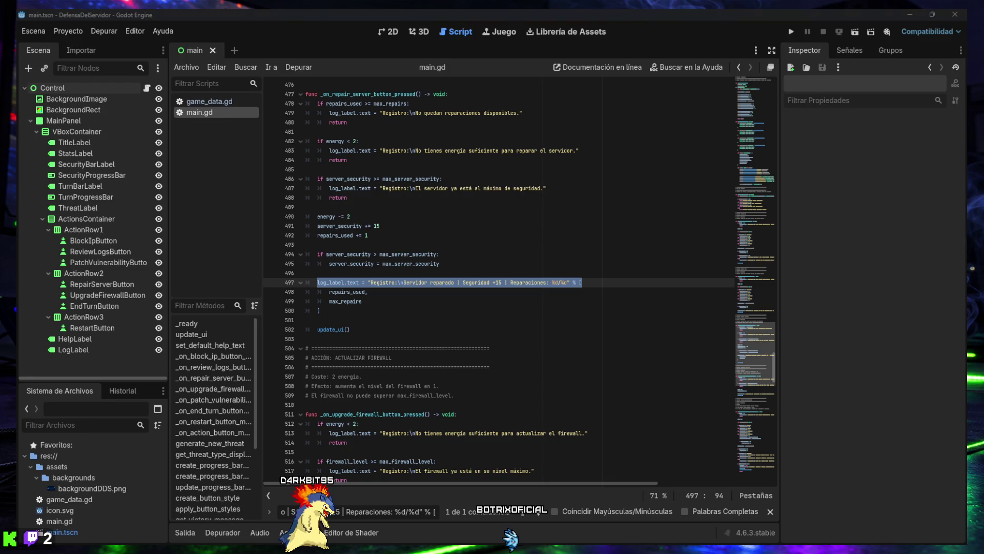
Step: Replace lines 497–502 with code disabling repair_server_button once repairs_used >= max_repairs, indented one level
{"action": "left_click_drag", "start_coordinate": [362, 330], "coordinate": [299, 286]}
{"action": "type", "text": "log_label.text = \"Registro:\\nServidor reparado | Seguridad +15 | Reparaciones: %d/%d\" % [ \trepairs_used, \tmax_repairs ]  if repairs_used >= max_repairs: \trepair_server_button.disabled = true  update_ui()"}
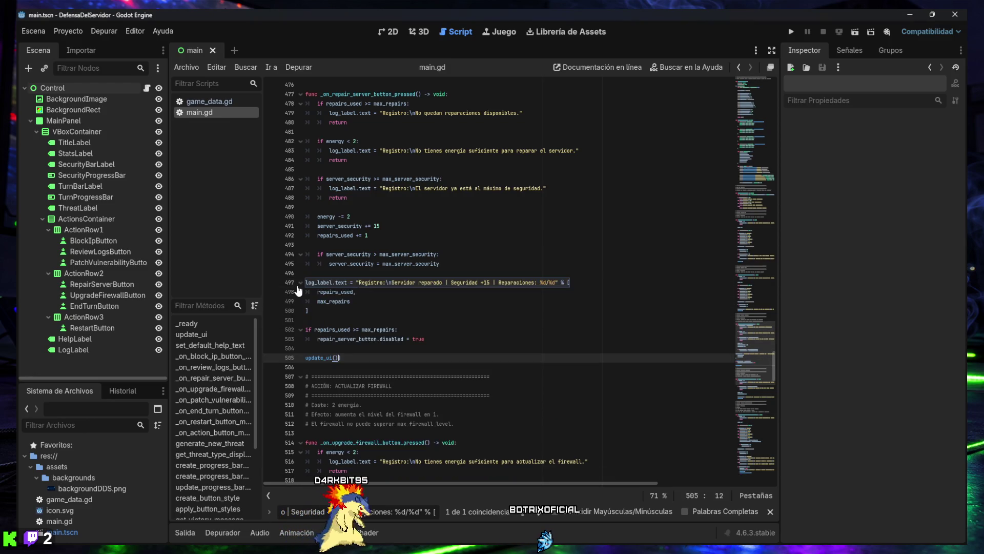
{"action": "left_click", "coordinate": [327, 349]}
{"action": "left_click_drag", "start_coordinate": [341, 357], "coordinate": [307, 285]}
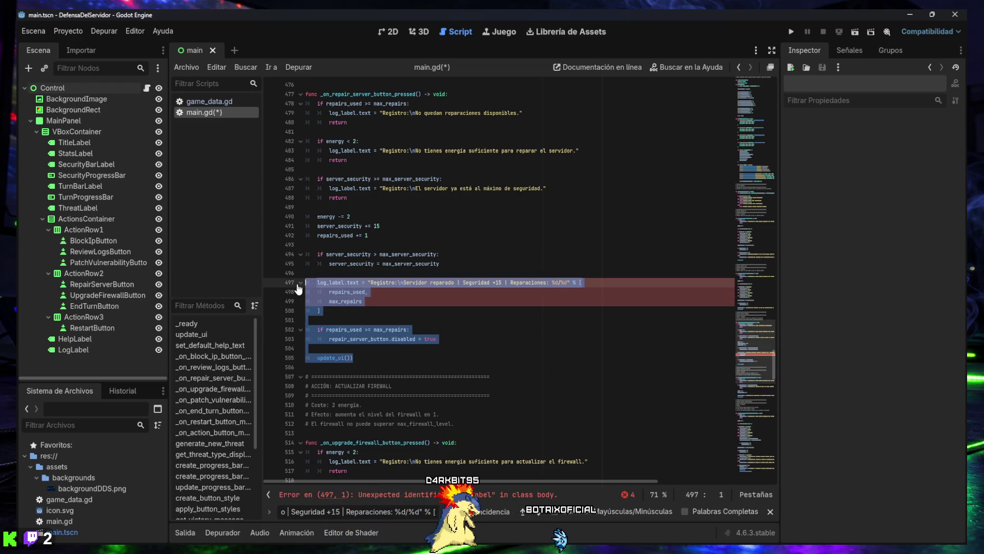
{"action": "key", "text": "Tab"}
{"action": "left_click", "coordinate": [381, 358]}
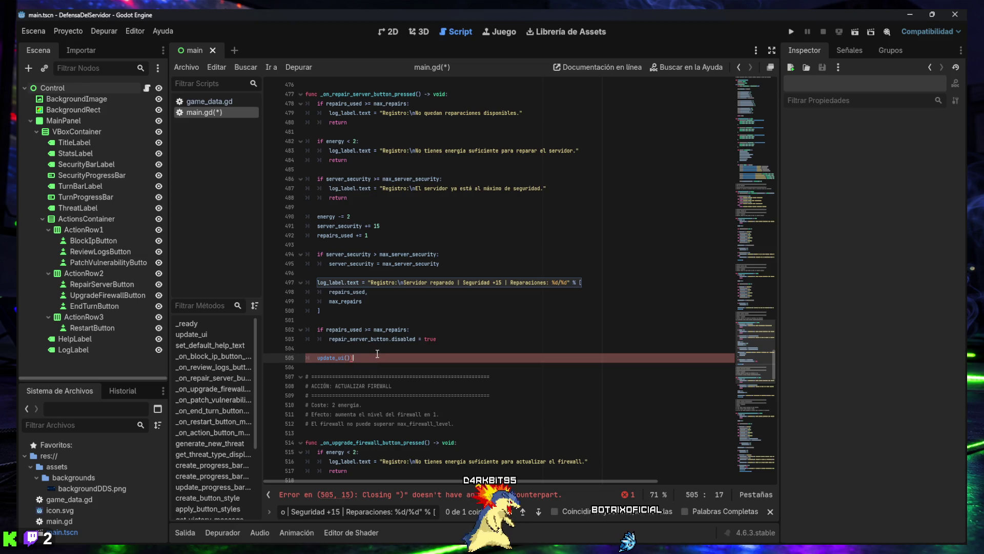
Step: Remove the stray ')' on line 505, save main.gd, and close the Find bar
{"action": "left_click", "coordinate": [625, 494]}
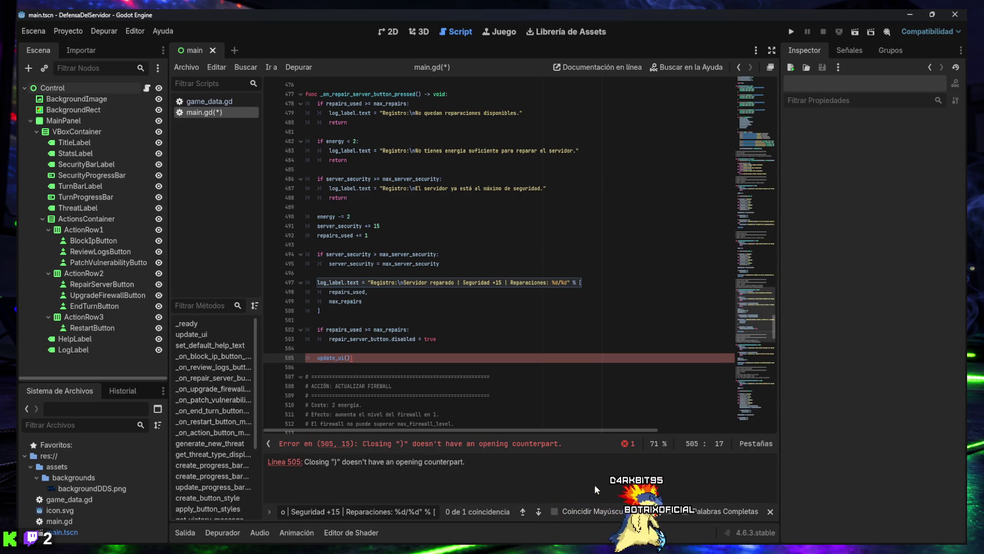
{"action": "key", "text": "Left"}
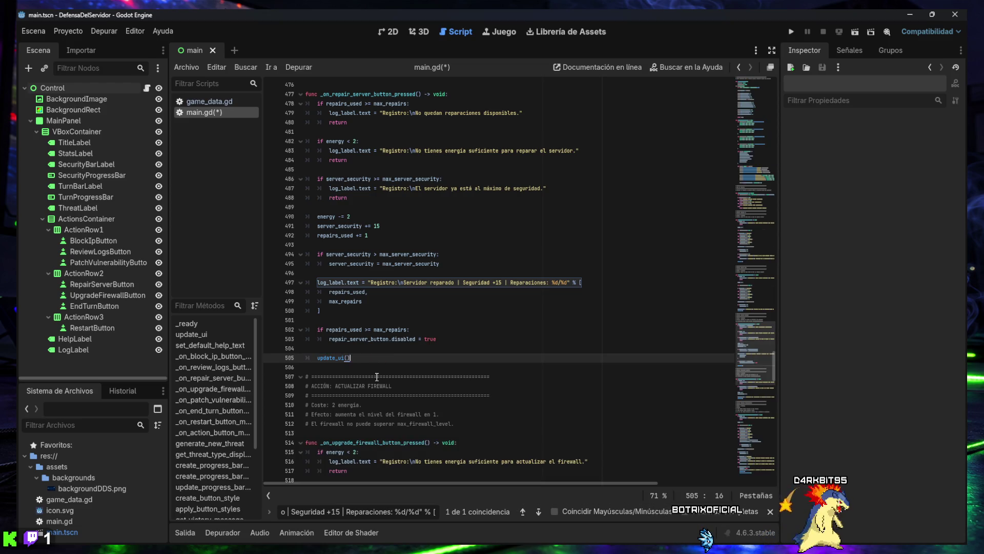
{"action": "key", "text": "ctrl+s"}
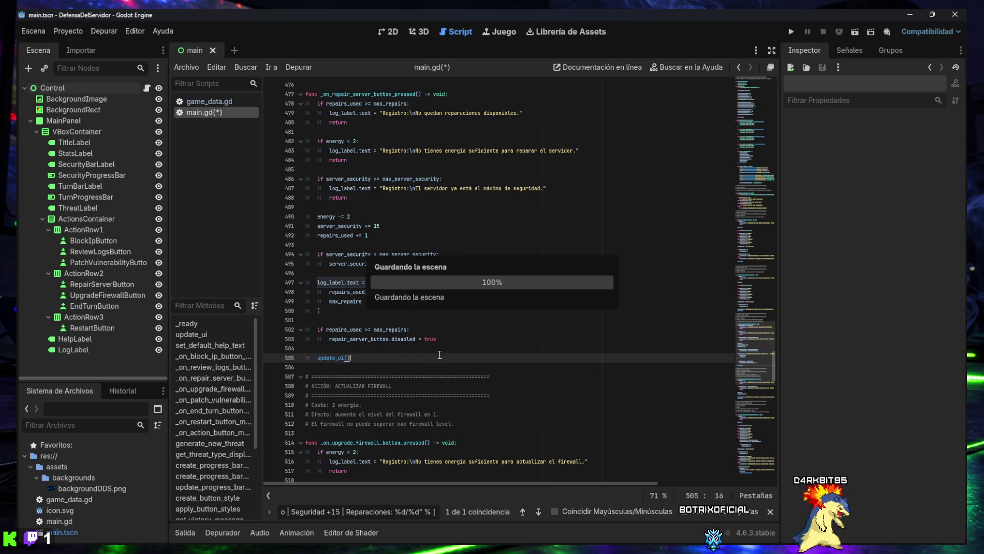
{"action": "left_click", "coordinate": [769, 511]}
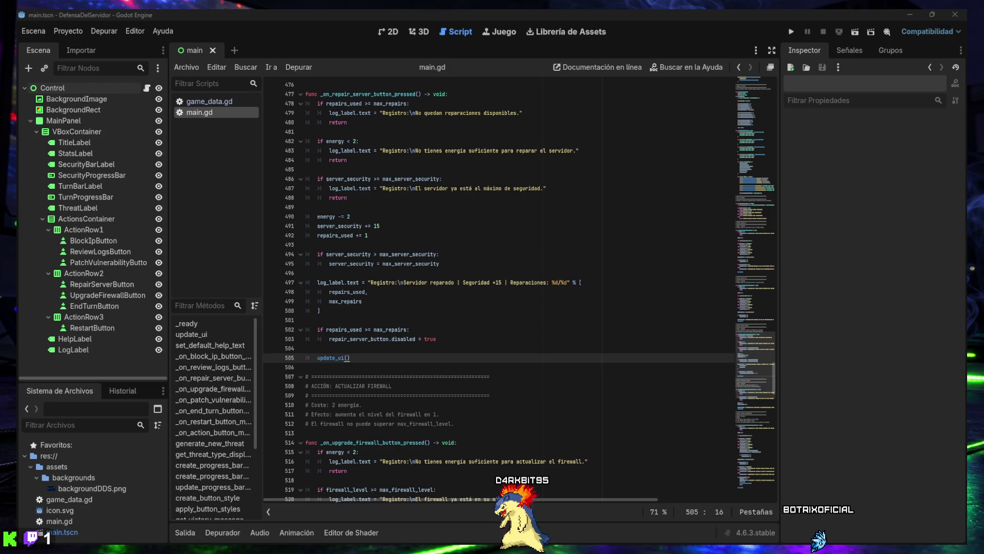
Step: Search main.gd for enable_action_buttons, then for the repairs_used limit check
{"action": "left_click", "coordinate": [380, 433]}
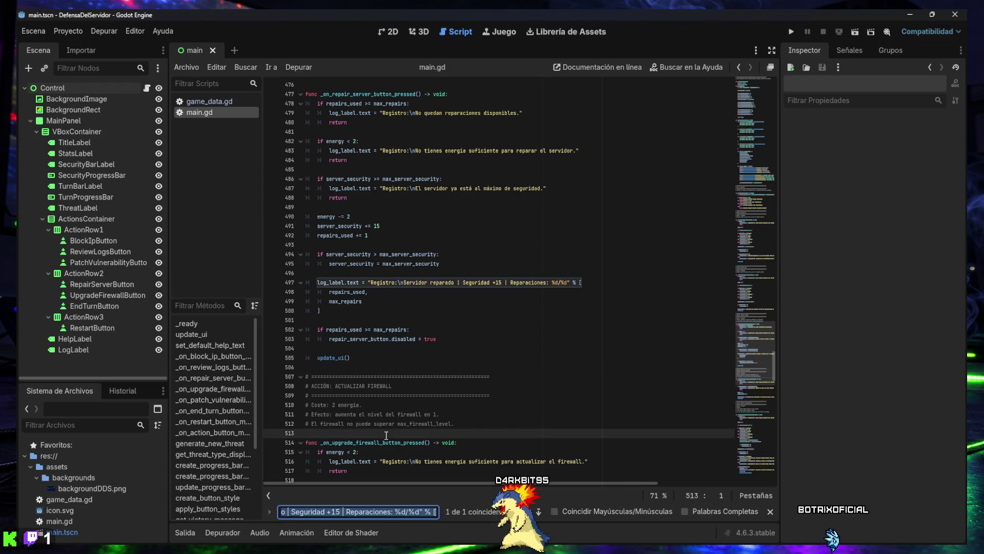
{"action": "key", "text": "ctrl+f"}
{"action": "type", "text": "func enable_action_buttons() -> void:"}
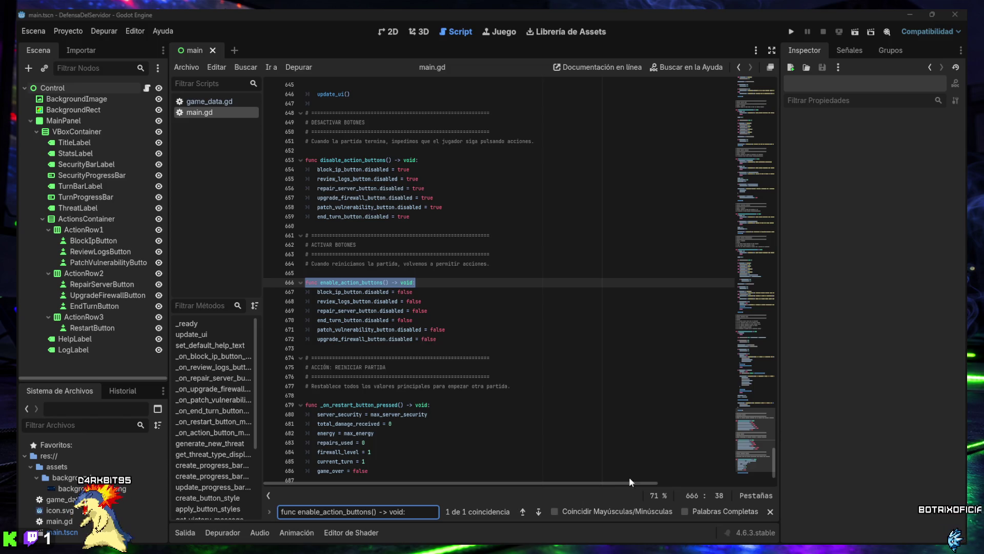
{"action": "key", "text": "ctrl+a"}
{"action": "type", "text": "if repairs_used >= max_repairs:"}
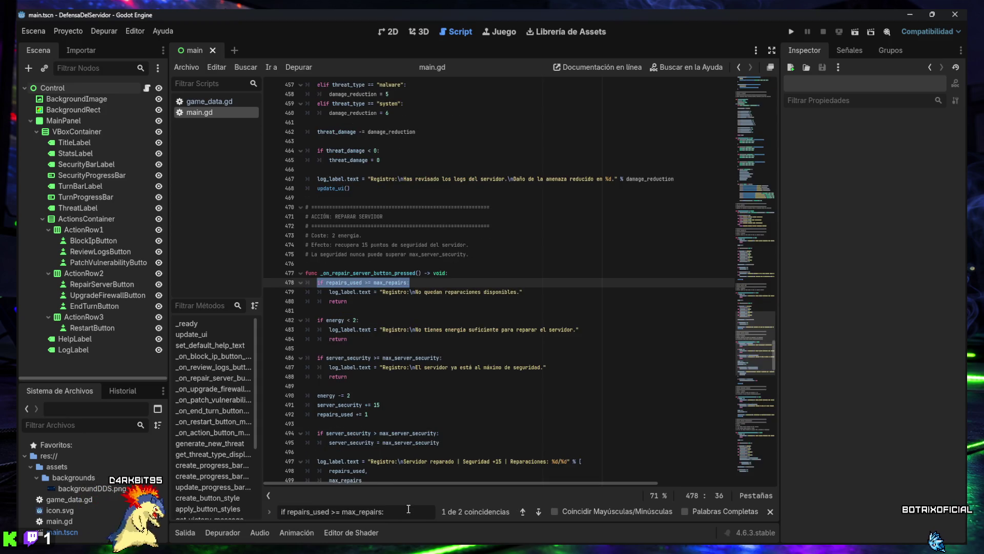
Step: Review both repairs_used checks, then run the project to playtest the repair limit
{"action": "left_click", "coordinate": [538, 512]}
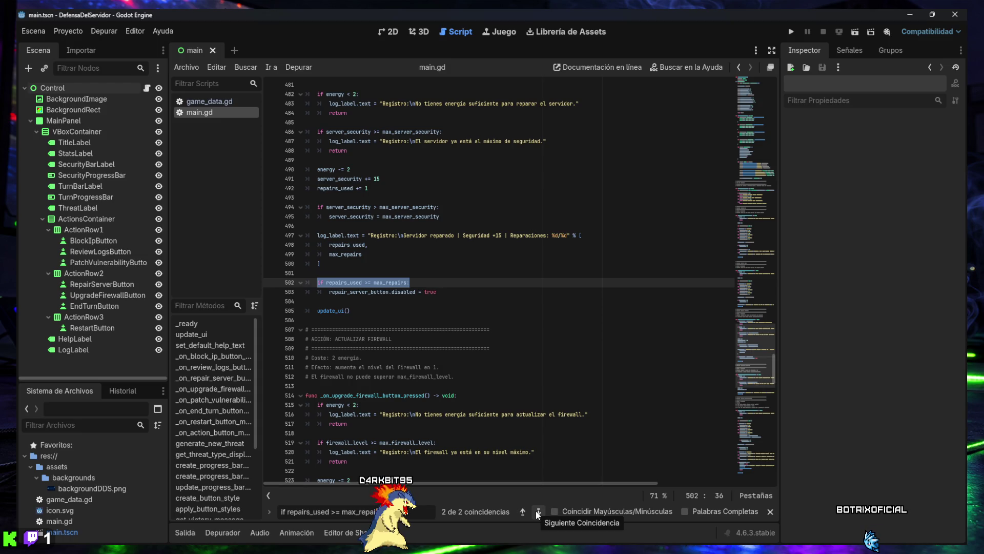
{"action": "left_click", "coordinate": [523, 511]}
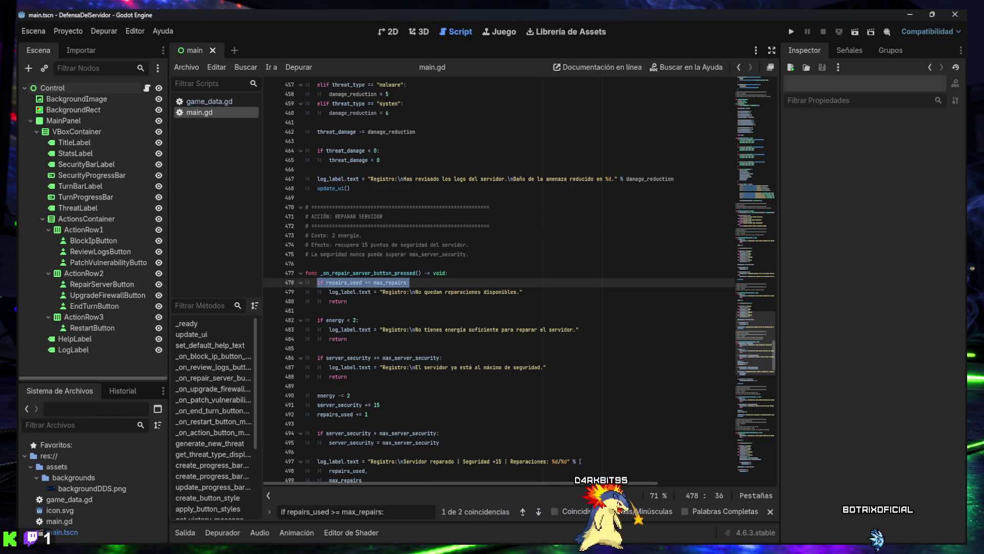
{"action": "left_click", "coordinate": [454, 367]}
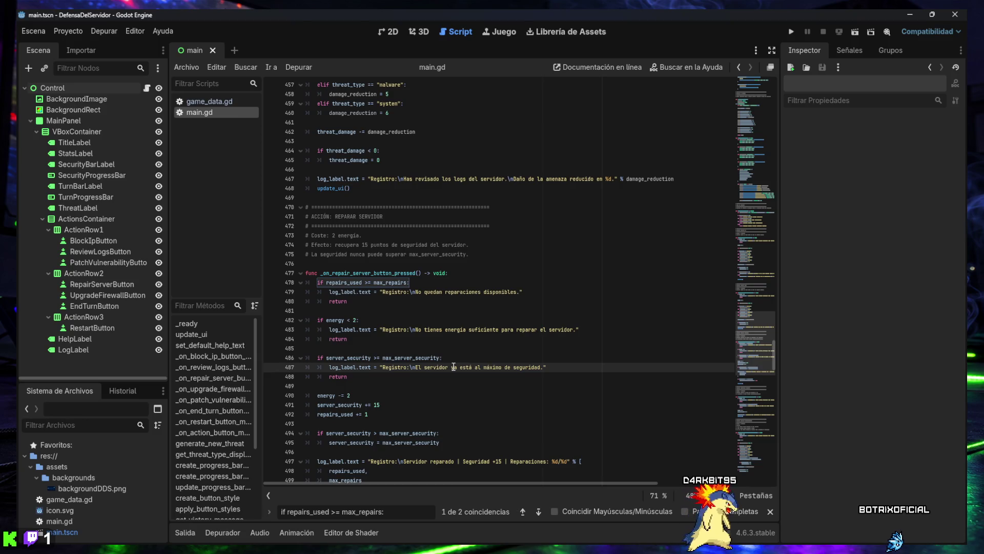
{"action": "left_click", "coordinate": [790, 28]}
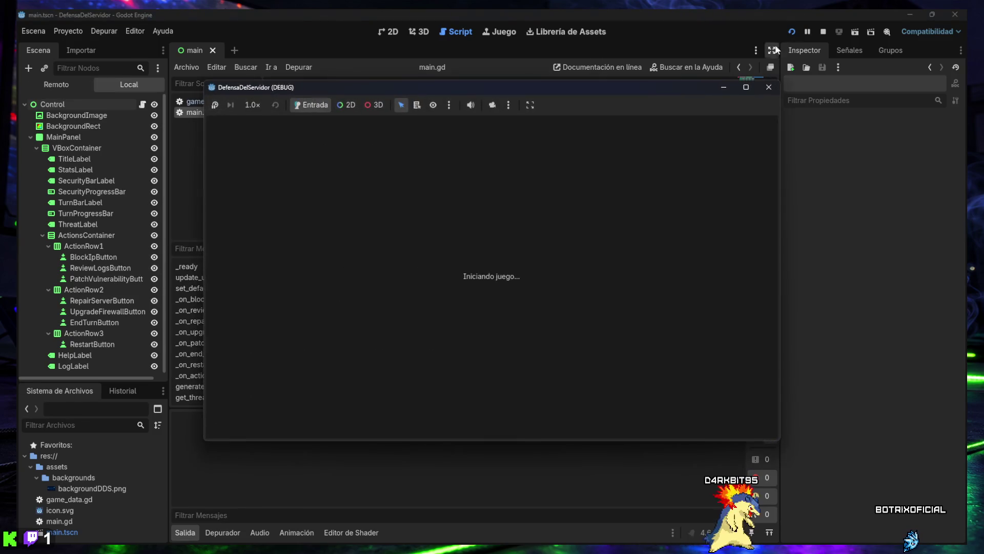
Step: Get through turns 1–3 by blocking suspicious IPs and reviewing logs before ending each turn
{"action": "left_click", "coordinate": [405, 285]}
{"action": "left_click", "coordinate": [568, 308]}
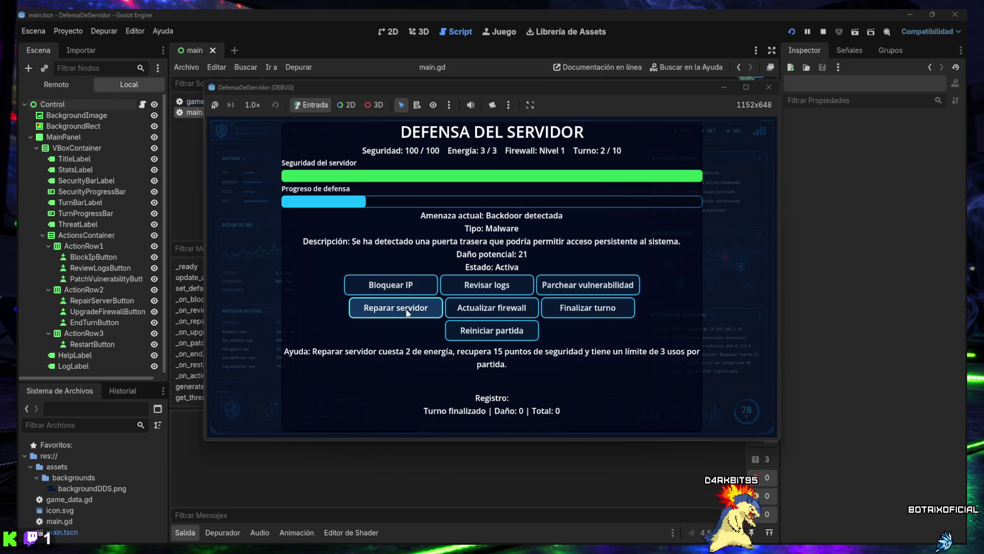
{"action": "left_click", "coordinate": [489, 291]}
{"action": "left_click", "coordinate": [405, 286]}
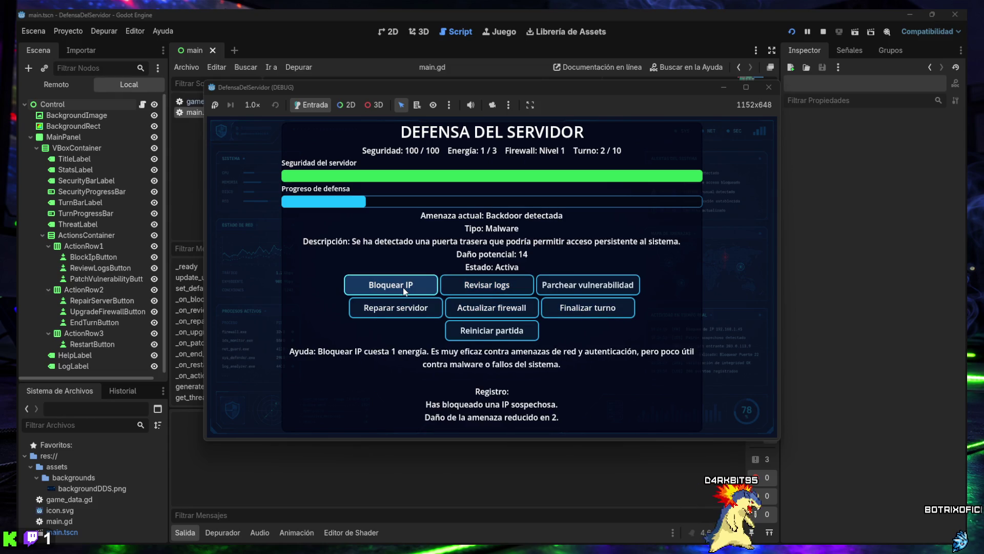
{"action": "left_click", "coordinate": [486, 286]}
{"action": "left_click", "coordinate": [598, 309]}
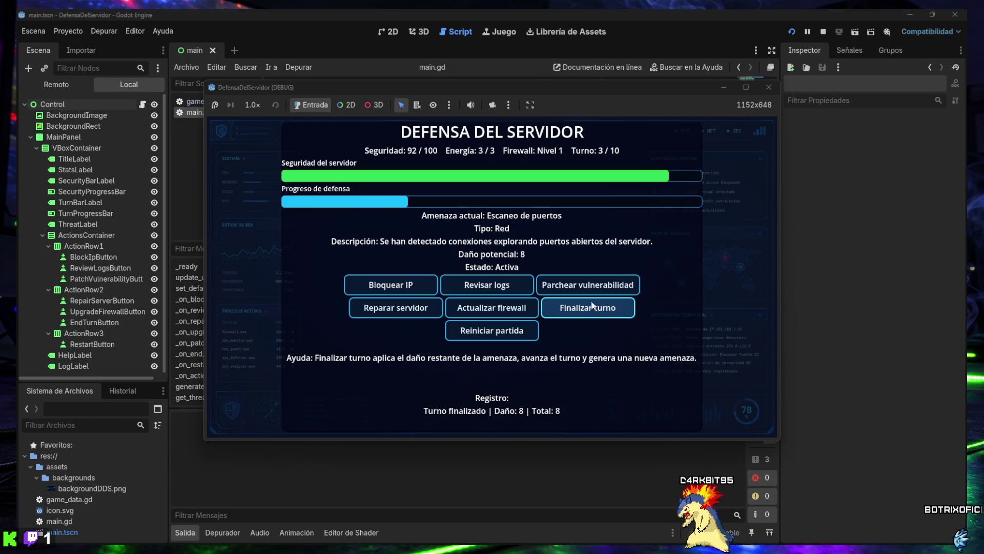
{"action": "left_click", "coordinate": [406, 284]}
{"action": "left_click", "coordinate": [564, 310]}
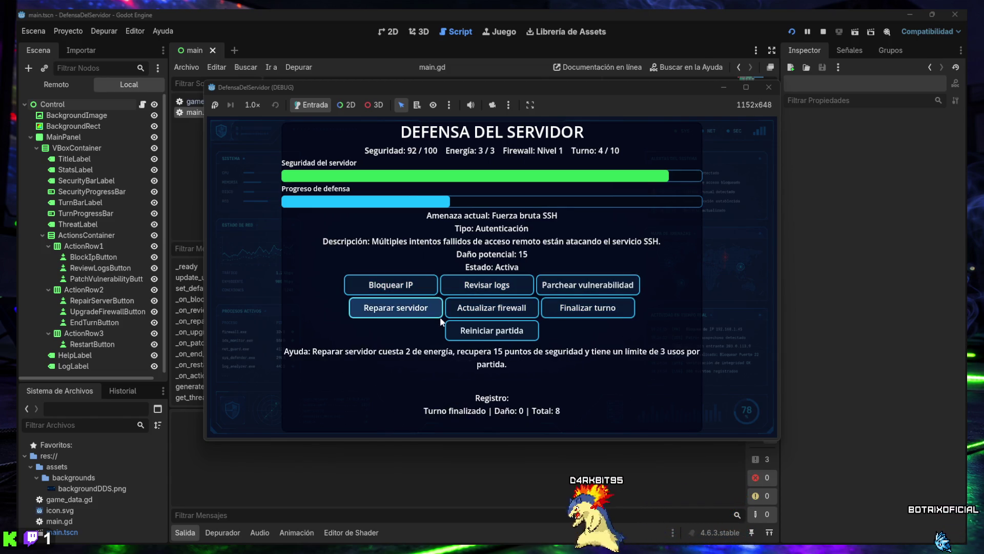
Step: Repair the server in turns 4, 5 and 6, using up all three repairs
{"action": "left_click", "coordinate": [417, 317]}
{"action": "left_click", "coordinate": [569, 310]}
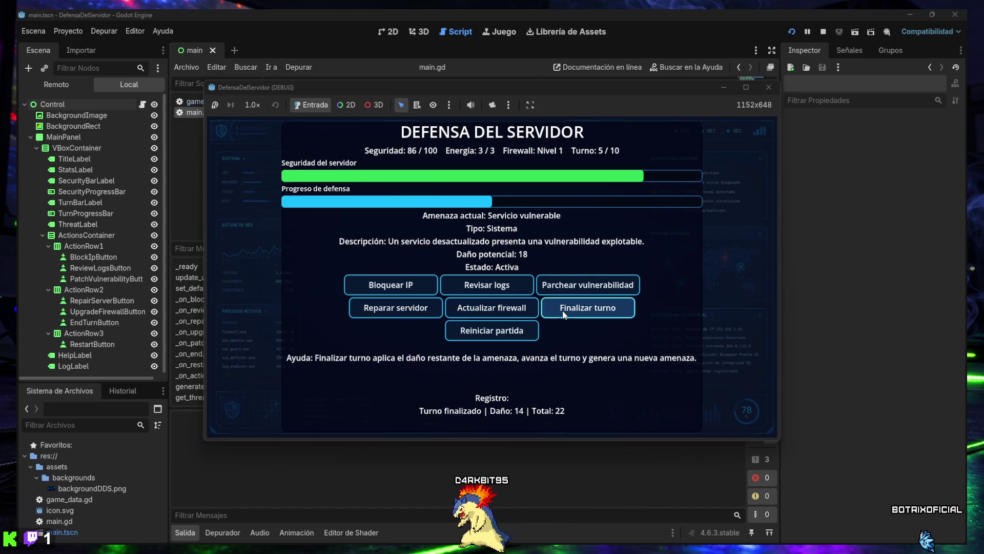
{"action": "left_click", "coordinate": [405, 310]}
{"action": "left_click", "coordinate": [570, 317]}
{"action": "left_click", "coordinate": [412, 312]}
{"action": "left_click", "coordinate": [576, 310]}
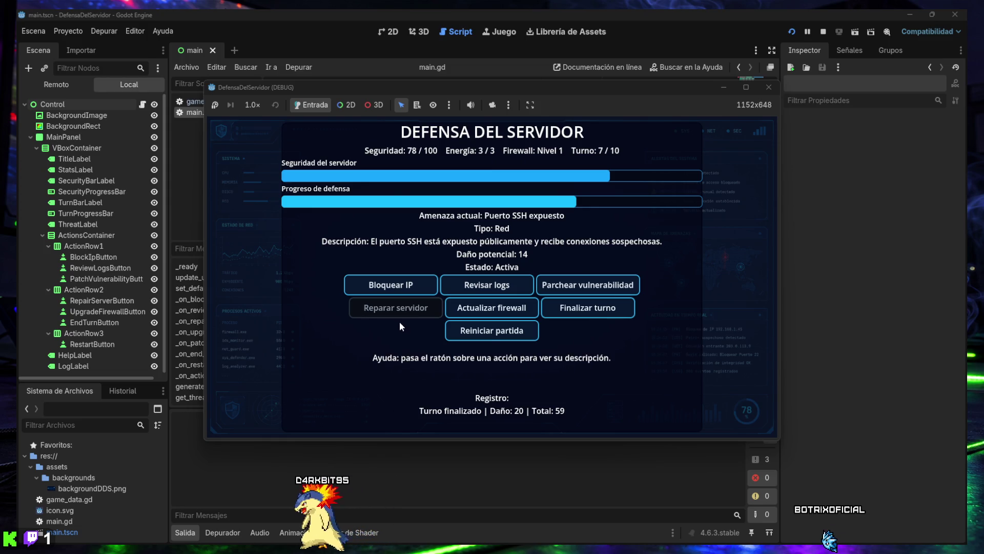
Step: In turns 7 and 8, upgrade the firewall to level 2, block an IP and review logs
{"action": "left_click", "coordinate": [501, 307]}
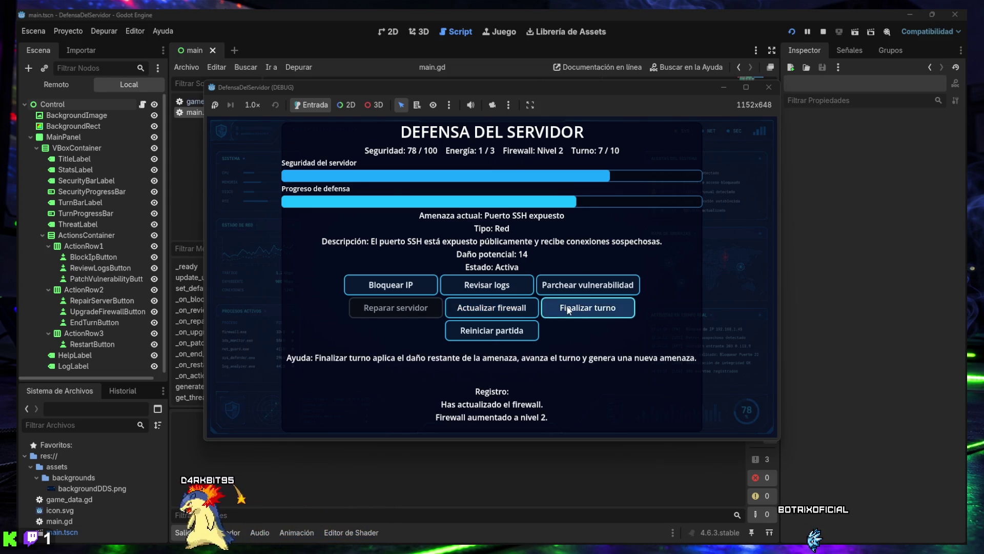
{"action": "left_click", "coordinate": [405, 285]}
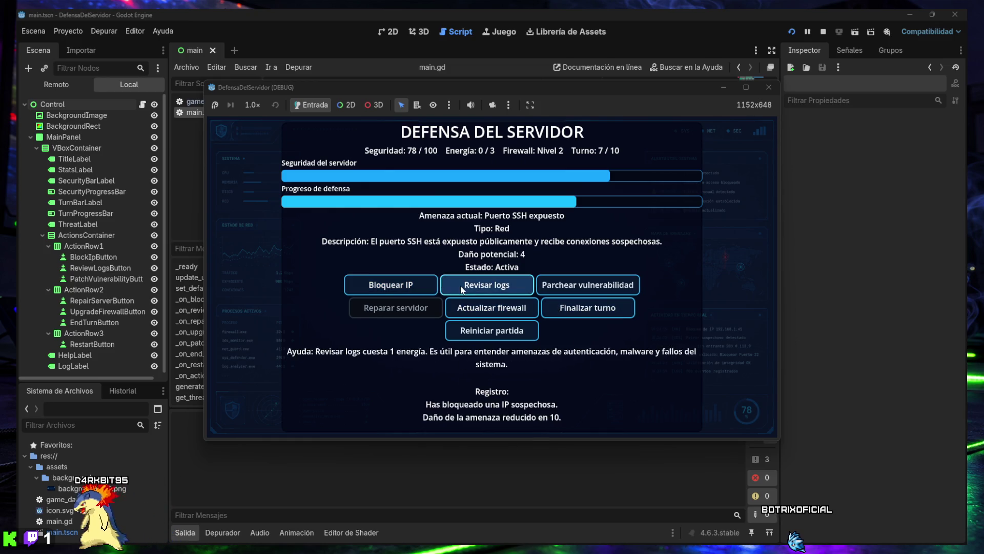
{"action": "left_click", "coordinate": [425, 291]}
{"action": "left_click", "coordinate": [481, 285]}
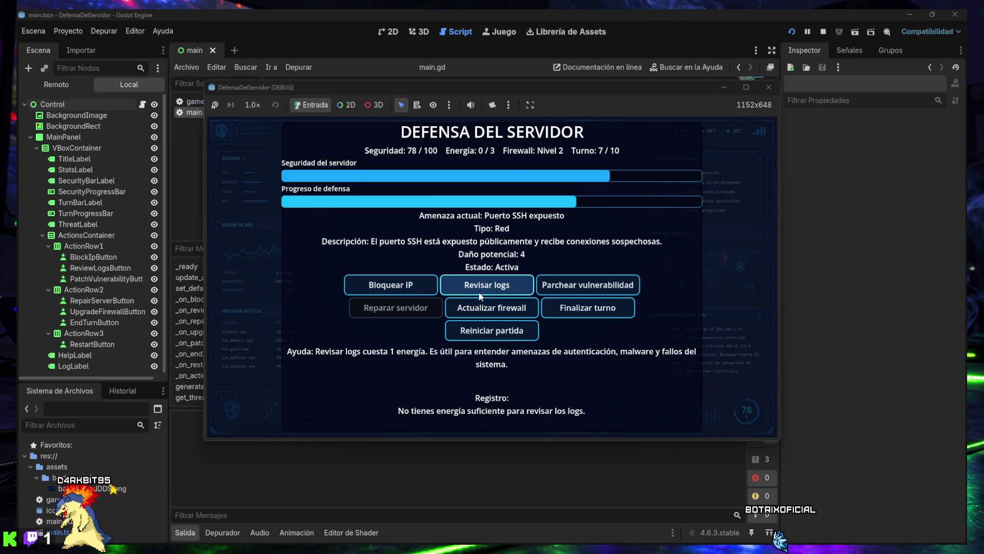
{"action": "left_click", "coordinate": [585, 308]}
{"action": "left_click", "coordinate": [463, 290]}
{"action": "left_click", "coordinate": [487, 286]}
{"action": "left_click", "coordinate": [560, 305]}
Step: Review logs through turns 9 and 10 to reach VICTORIA SÓLIDA, then screenshot the whole screen
{"action": "left_click", "coordinate": [487, 286]}
{"action": "left_click", "coordinate": [486, 285]}
{"action": "left_click", "coordinate": [487, 286]}
{"action": "left_click", "coordinate": [487, 285]}
{"action": "left_click", "coordinate": [547, 307]}
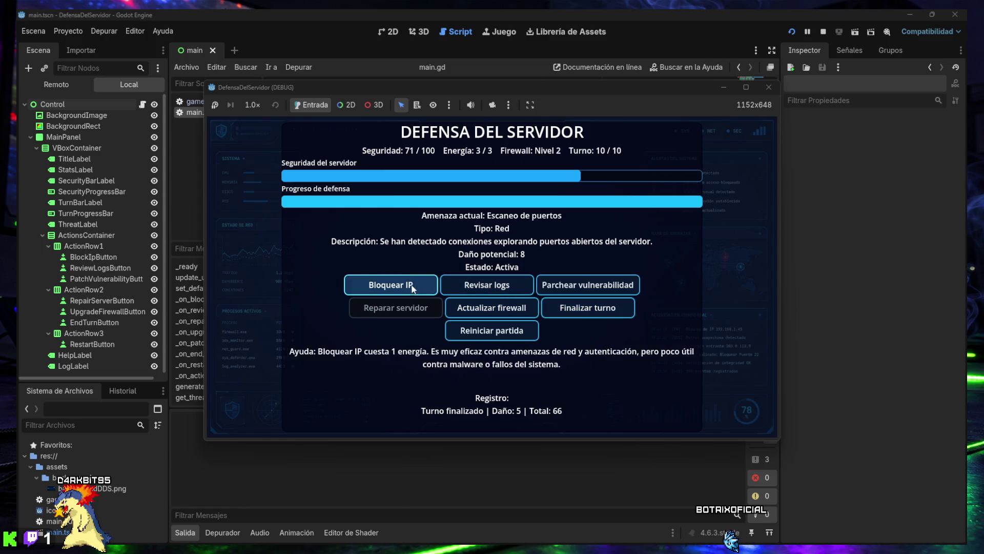
{"action": "left_click", "coordinate": [487, 285]}
{"action": "left_click", "coordinate": [500, 292]}
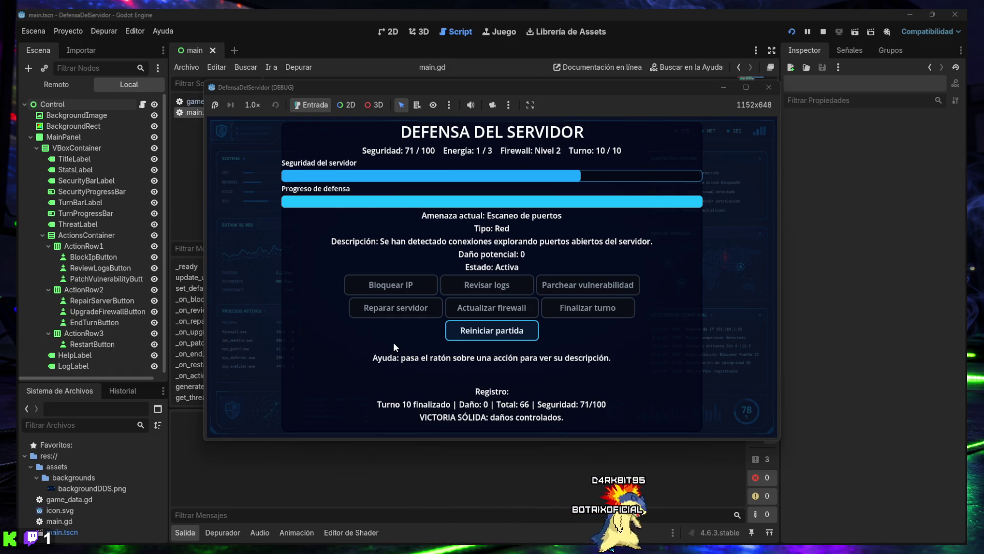
{"action": "key", "text": "shift+super+s"}
{"action": "mouse_move", "coordinate": [17, 9]}
{"action": "left_mouse_down"}
{"action": "mouse_move", "coordinate": [837, 538]}
{"action": "mouse_move", "coordinate": [968, 547]}
{"action": "left_mouse_up"}
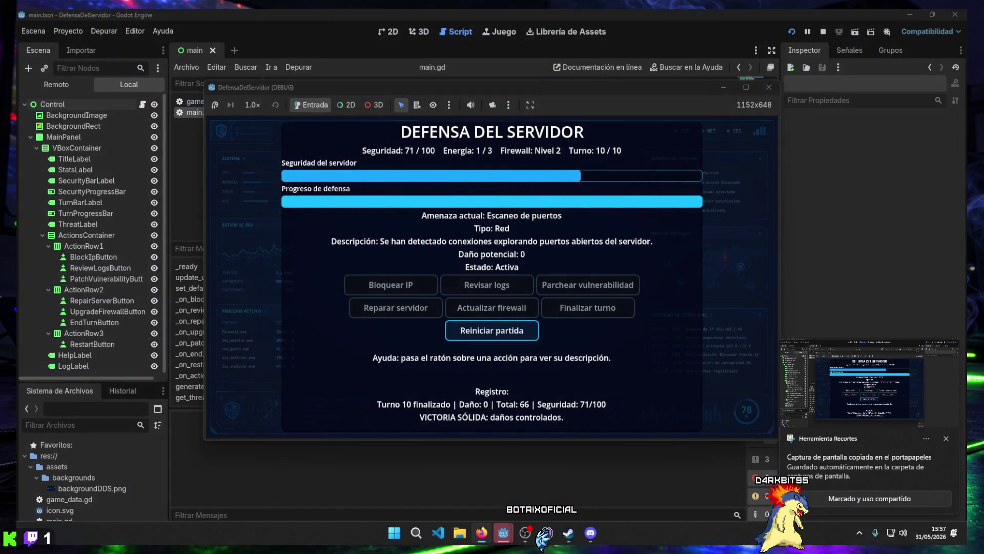
Step: Close the DefensaDelServidor debug window and put the caret at the end of line 475 in main.gd
{"action": "left_click", "coordinate": [768, 87]}
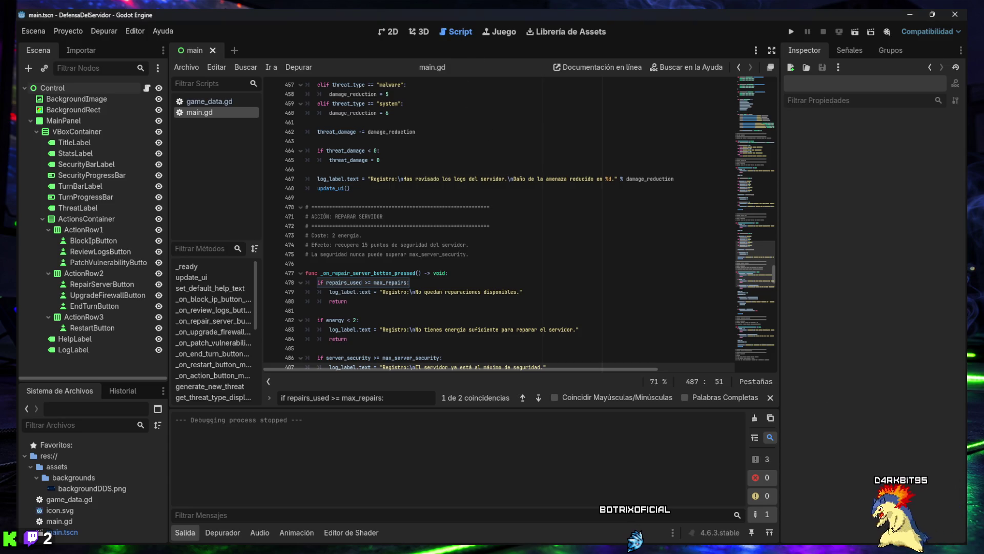
{"action": "left_click", "coordinate": [554, 255]}
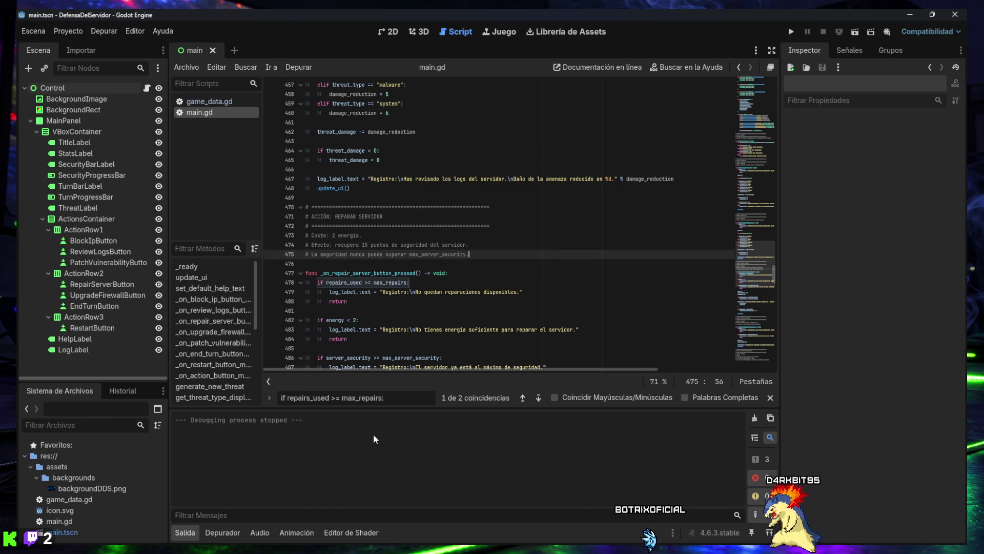
Step: Collapse the Salida output panel and search main.gd for 'Total: %d', scrolling through its three matches
{"action": "left_click", "coordinate": [182, 532]}
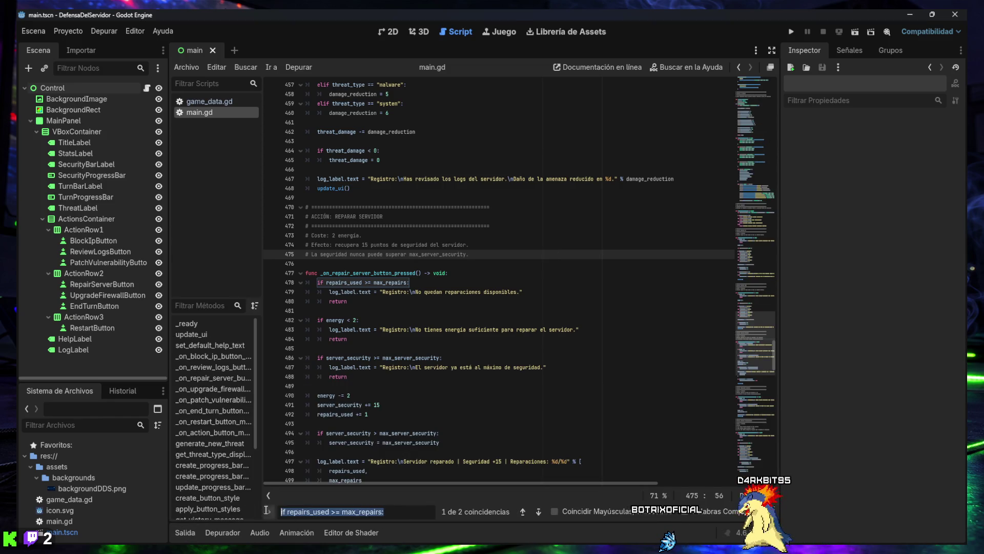
{"action": "left_click_drag", "start_coordinate": [392, 514], "coordinate": [261, 509]}
{"action": "type", "text": "Total: %d"}
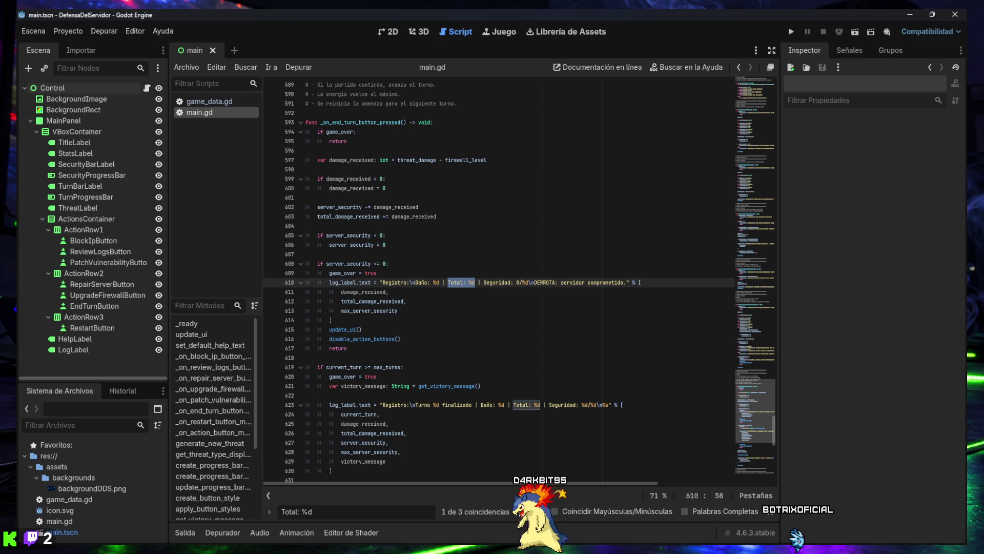
{"action": "scroll", "coordinate": [487, 274], "scroll_direction": "down", "scroll_amount": 2}
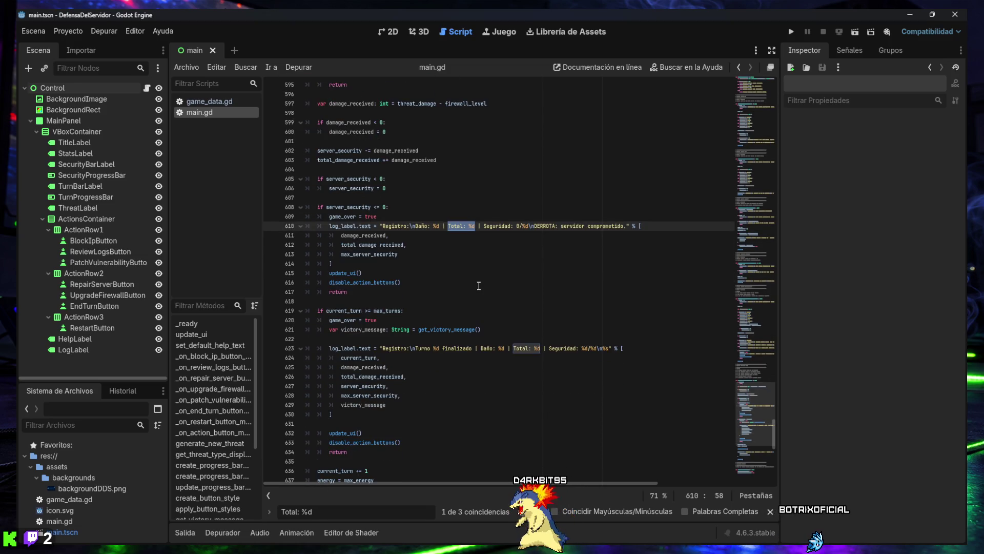
{"action": "scroll", "coordinate": [476, 282], "scroll_direction": "down", "scroll_amount": 6}
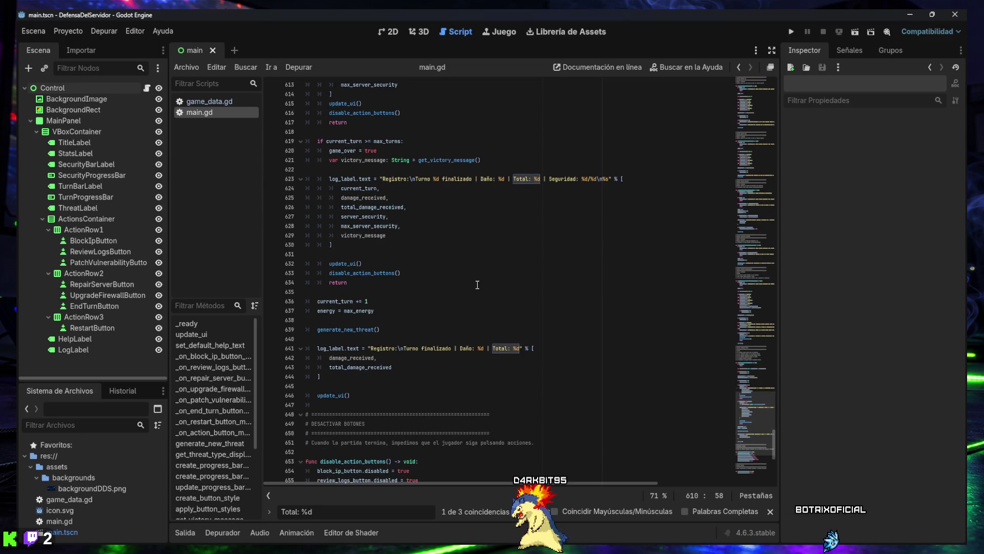
{"action": "scroll", "coordinate": [476, 291], "scroll_direction": "up", "scroll_amount": 1}
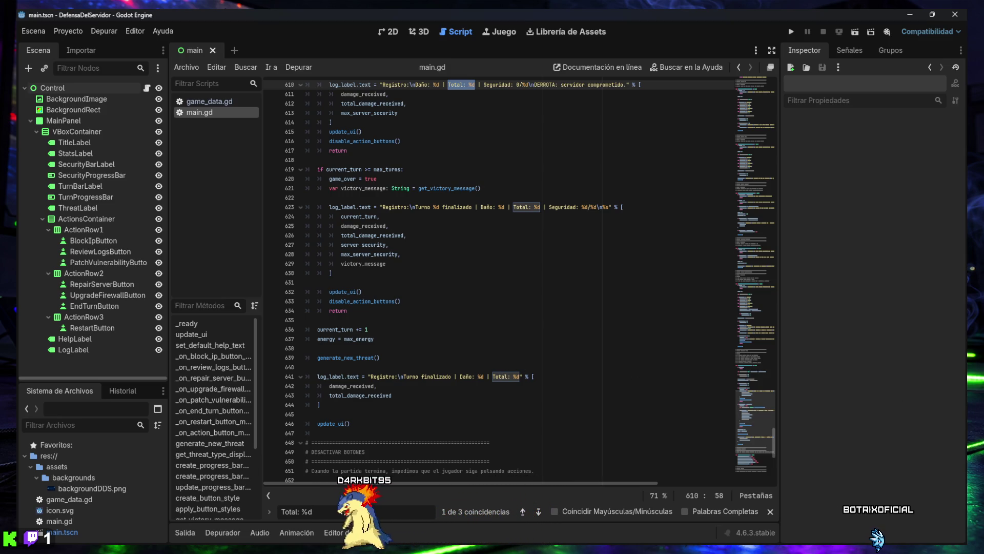
{"action": "scroll", "coordinate": [544, 336], "scroll_direction": "up", "scroll_amount": 4}
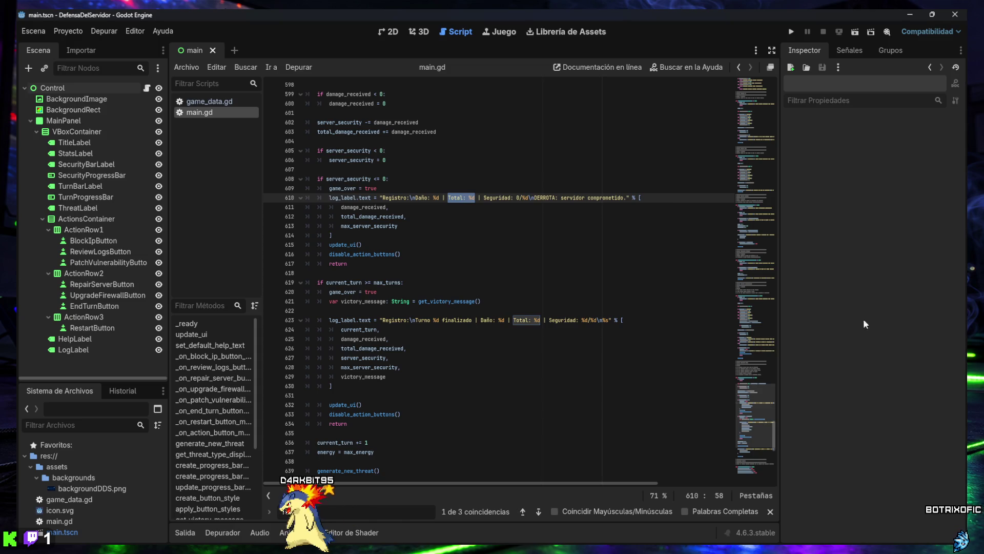
{"action": "left_click", "coordinate": [451, 199]}
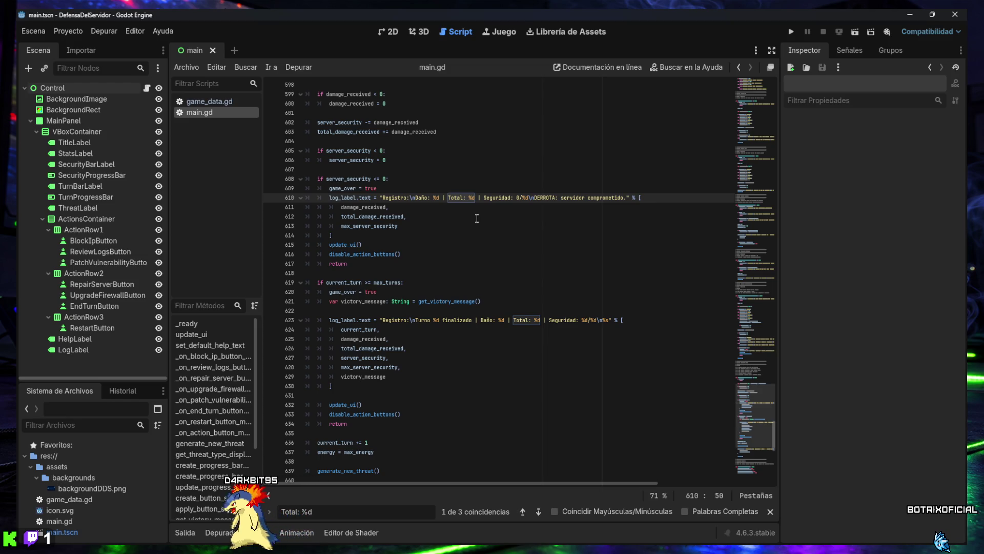
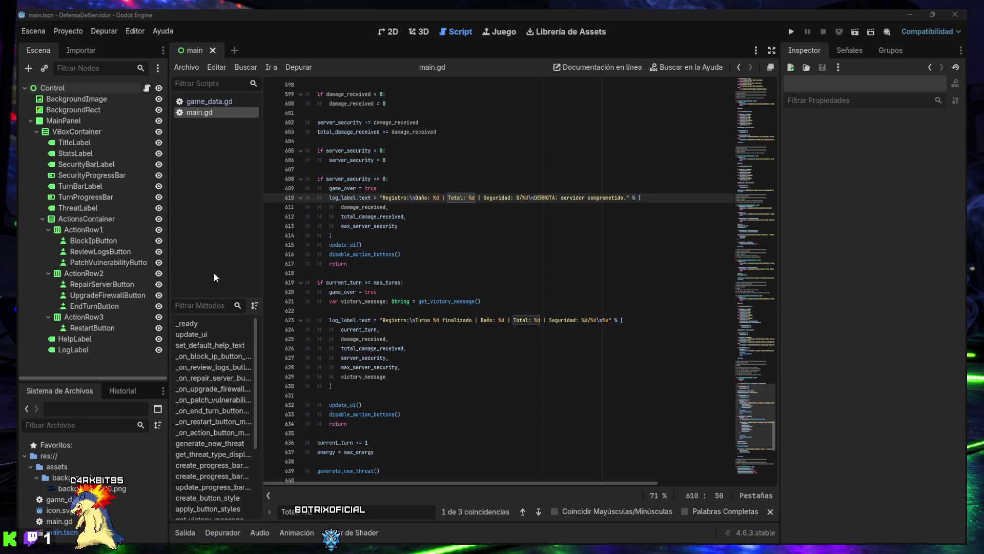
Step: Find the end-of-turn log line and replace lines 641–644 with the 'Daño total: %d' version
{"action": "left_click", "coordinate": [416, 260]}
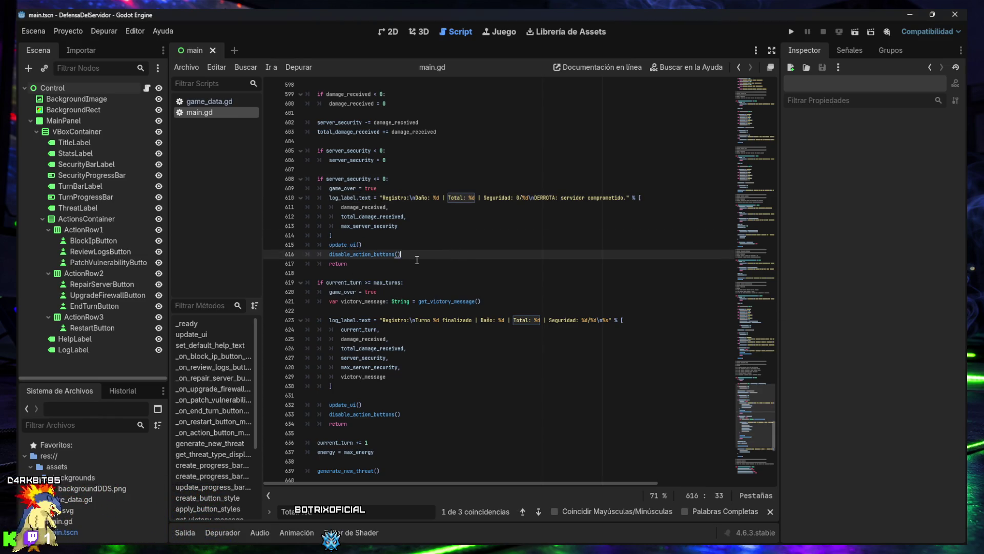
{"action": "left_click", "coordinate": [341, 511]}
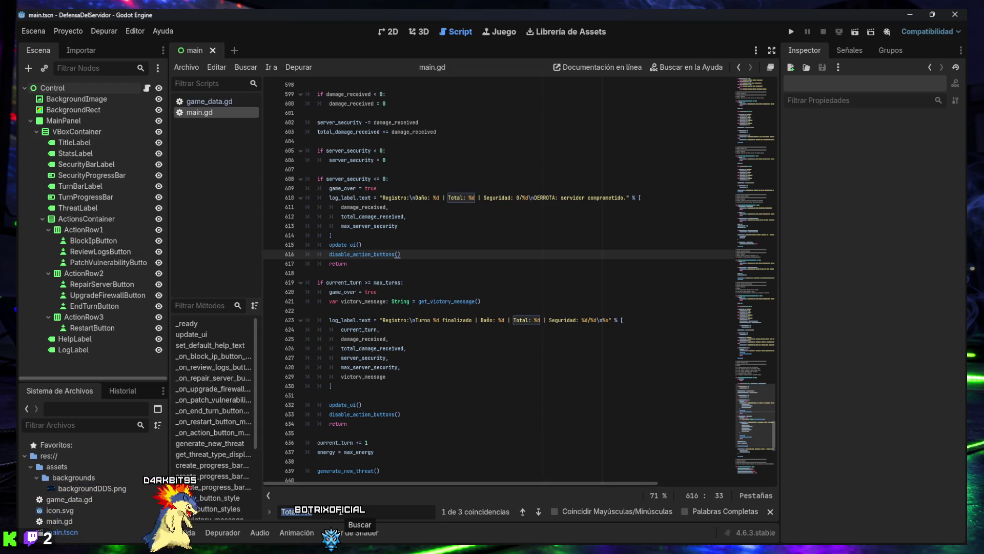
{"action": "type", "text": "log_label.text = \"Registro:\\nTurno finalizado | Daño: %d | Total: %d\" % ["}
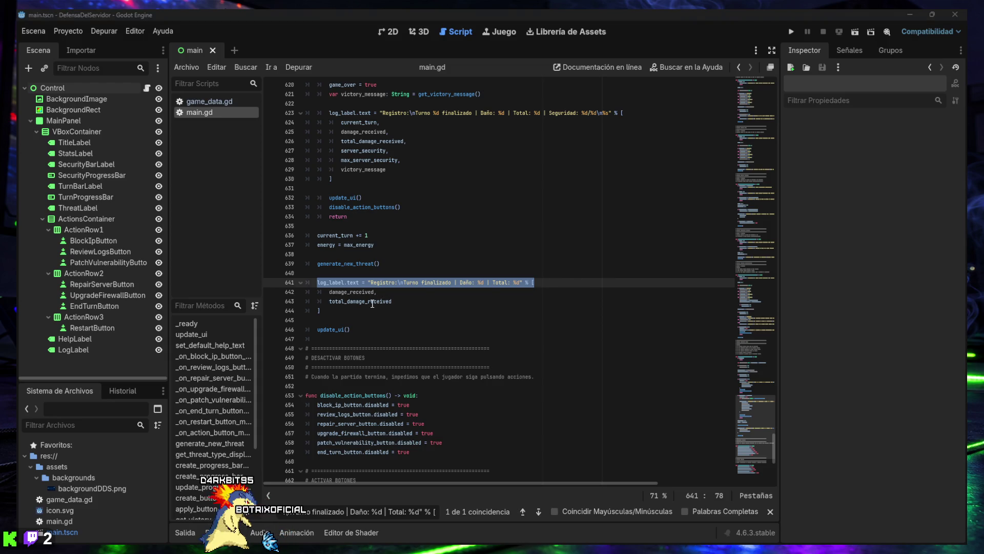
{"action": "left_click_drag", "start_coordinate": [343, 311], "coordinate": [305, 288]}
{"action": "type", "text": "log_label.text = \"Registro:\\nTurno finalizado | Daño: %d | Daño total: %d\" % [ \tdamage_received, \ttotal_damage_received ]"}
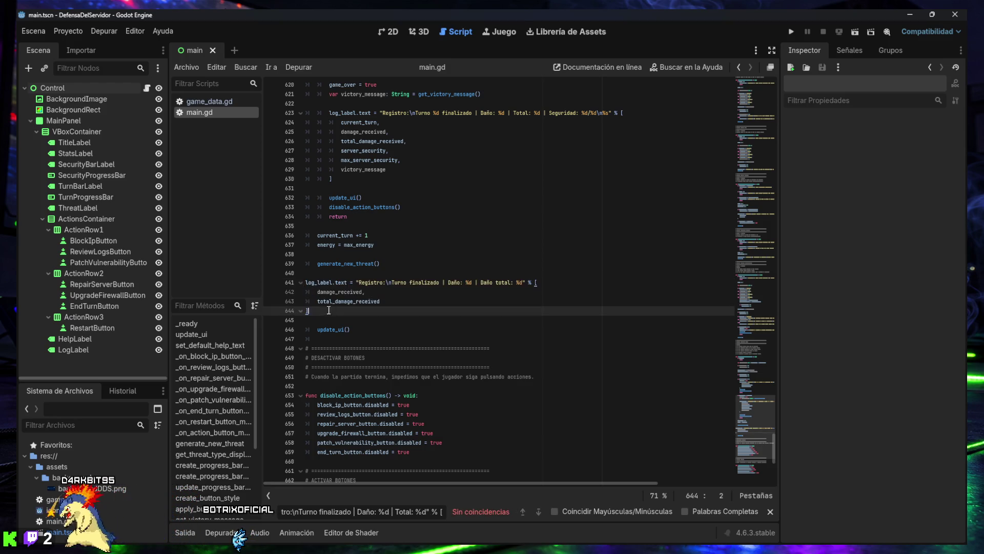
{"action": "left_click", "coordinate": [365, 319]}
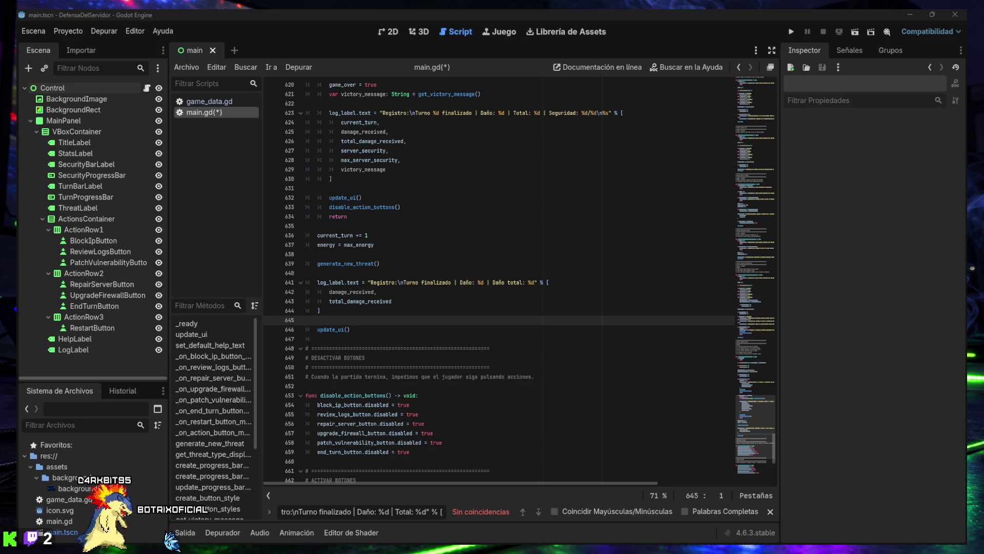
Step: Search the script for the victory log line at 623
{"action": "left_click", "coordinate": [364, 511]}
{"action": "key", "text": "ctrl+a"}
{"action": "type", "text": "log_label.text = \"Registro:\\nTurno %d finalizado | Daño: %d | Total: %d | Seguridad: %d/%d\\n%s\" % ["}
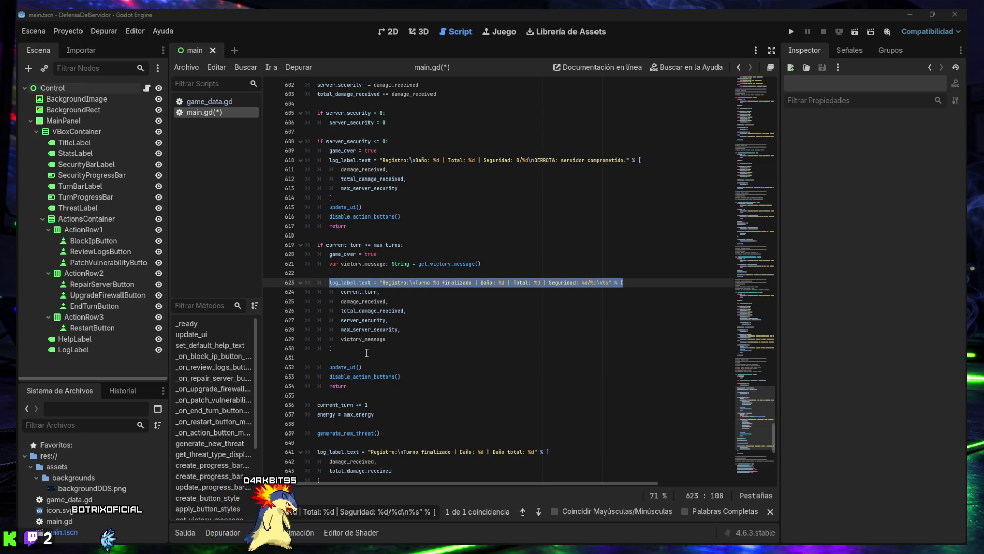
Step: Replace victory log lines 623–630 with the 'Daño total' text, re-indent it, then search for line 610
{"action": "left_click_drag", "start_coordinate": [367, 352], "coordinate": [285, 281]}
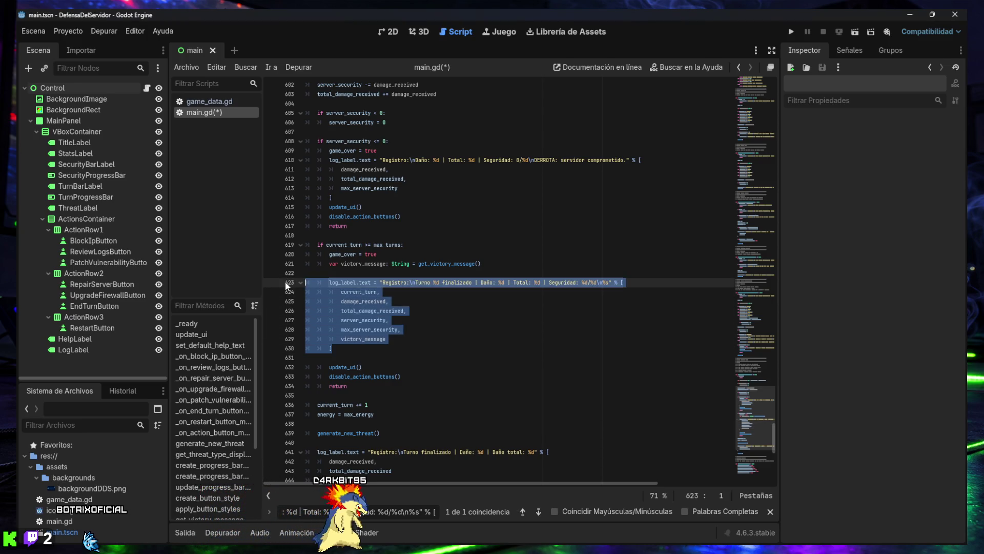
{"action": "type", "text": "log_label.text = \"Registro:\\nTurno %d finalizado | Daño: %d | Daño total: %d | Seguridad: %d/%d\\n%s\" % [ \tcurrent_turn, \tdamage_received, \ttotal_damage_received, \tserver_security, \tmax_server_security, \tvictory_message ]"}
{"action": "mouse_move", "coordinate": [336, 351]}
{"action": "left_mouse_down"}
{"action": "mouse_move", "coordinate": [305, 292]}
{"action": "mouse_move", "coordinate": [287, 285]}
{"action": "left_mouse_up"}
{"action": "key", "text": "Tab"}
{"action": "key", "text": "Tab"}
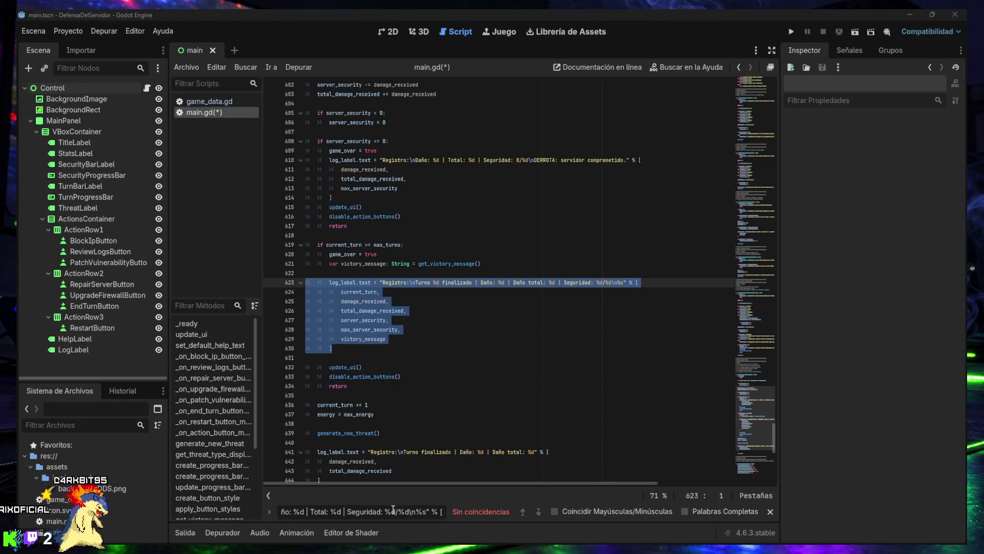
{"action": "type", "text": "log_label.text = \"Registro:\\nDaño: %d | Total: %d | Seguridad: 0/%d\\nDERROTA: servidor comprometido.\" % ["}
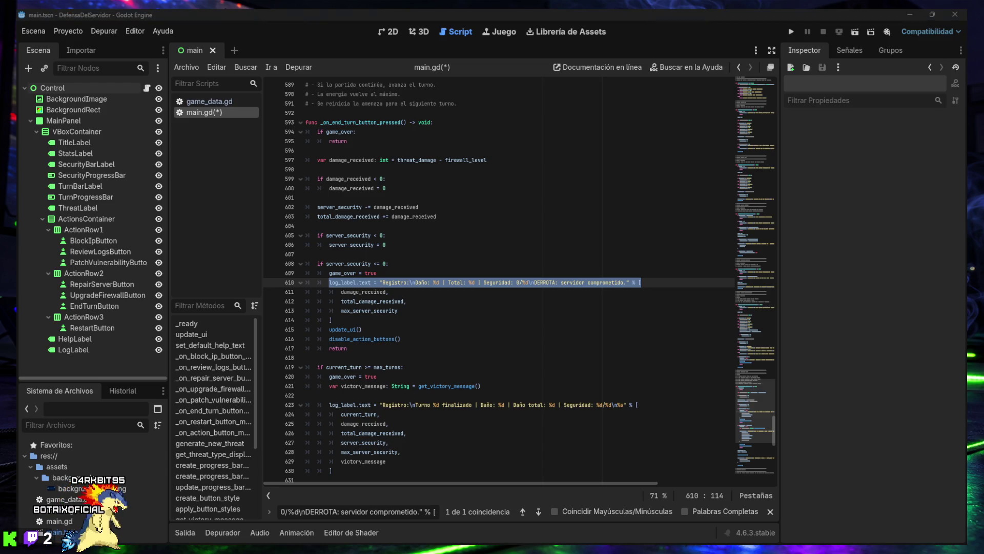
Step: Update defeat log lines 610–614 to 'Daño: %d | Daño total: %d' and fix the indentation
{"action": "left_click_drag", "start_coordinate": [353, 316], "coordinate": [295, 285]}
{"action": "key", "text": "shift+Tab"}
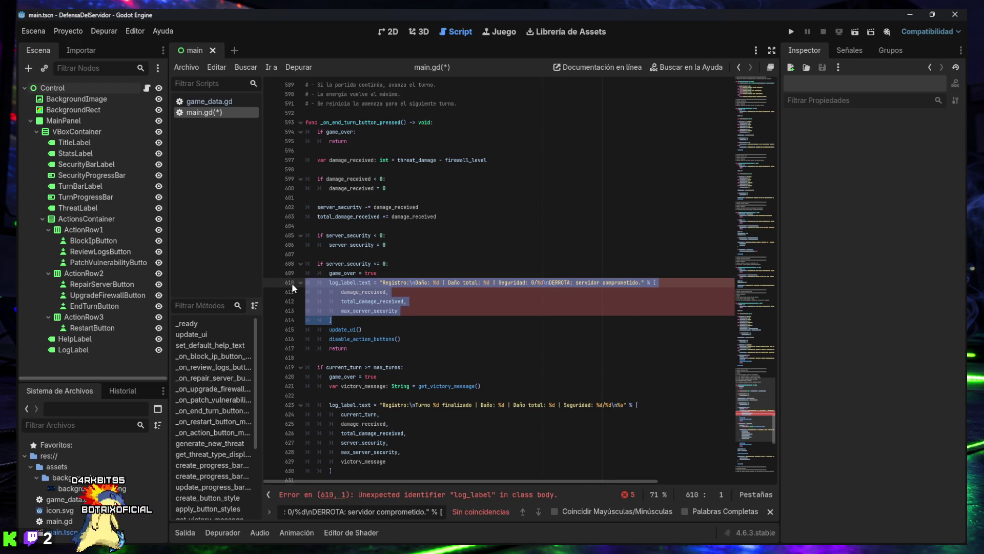
{"action": "key", "text": "Tab"}
{"action": "left_click", "coordinate": [369, 319]}
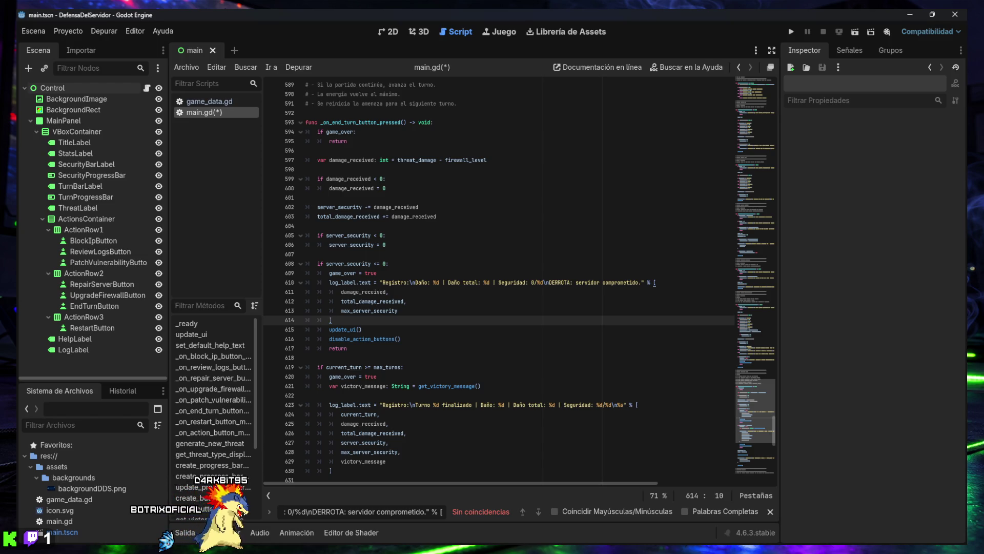
Step: Save main.gd and run the project for testing
{"action": "left_click", "coordinate": [482, 349]}
{"action": "key", "text": "ctrl+s"}
{"action": "left_click", "coordinate": [791, 34]}
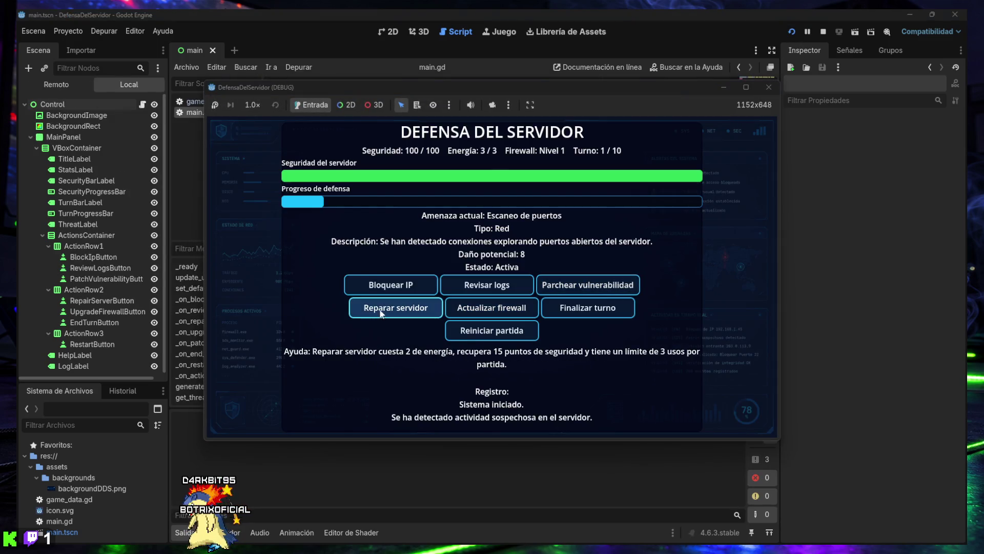
Step: Play several turns, blocking suspicious IPs and reviewing server logs before ending each turn
{"action": "mouse_move", "coordinate": [504, 304]}
{"action": "left_click", "coordinate": [391, 285]}
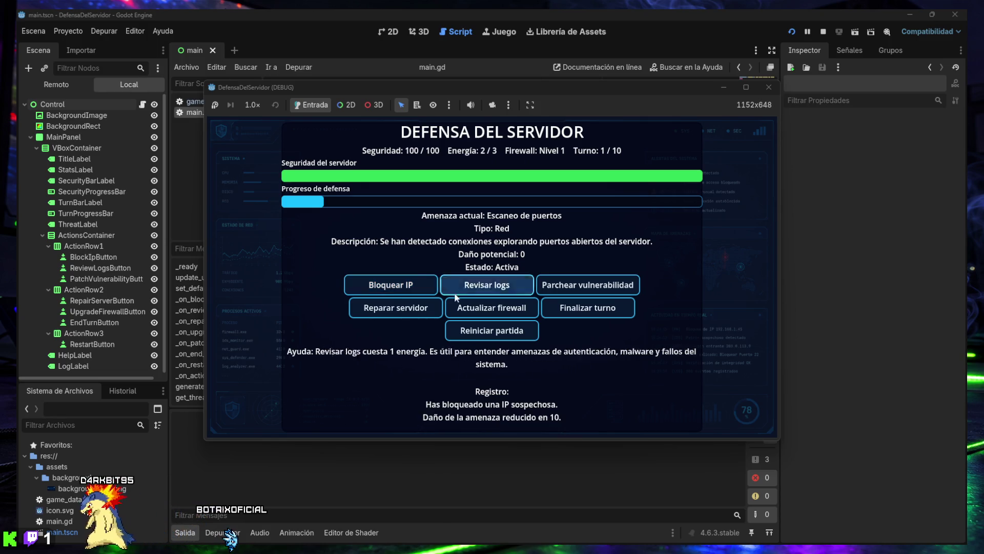
{"action": "left_click", "coordinate": [602, 313]}
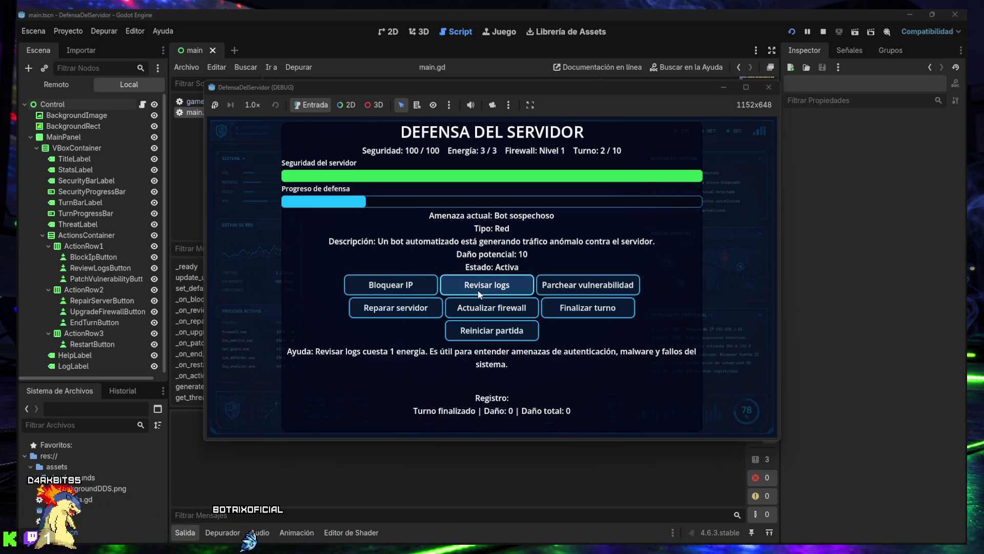
{"action": "left_click", "coordinate": [392, 292]}
{"action": "left_click", "coordinate": [600, 313]}
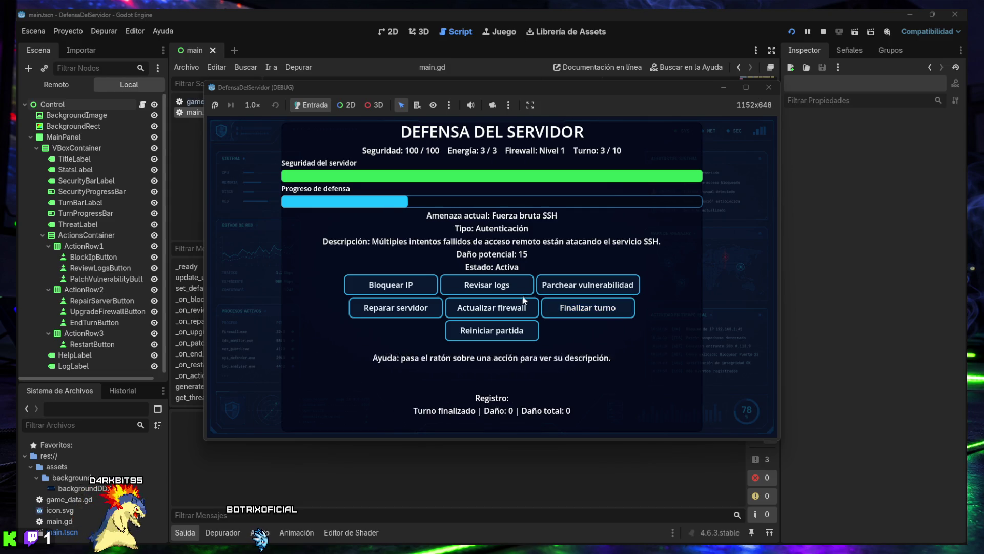
{"action": "left_click", "coordinate": [489, 290]}
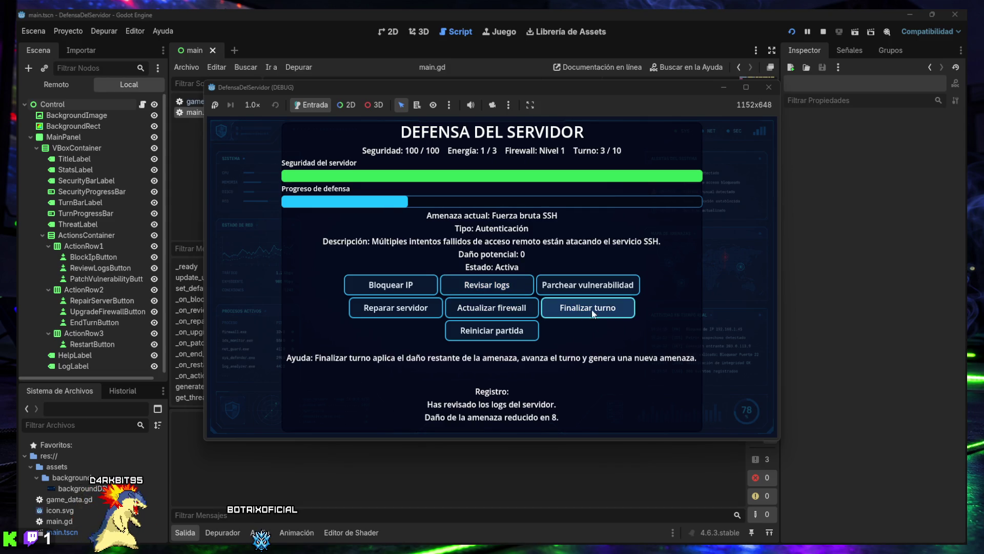
{"action": "left_click", "coordinate": [592, 309]}
{"action": "left_click", "coordinate": [406, 292]}
{"action": "left_click", "coordinate": [466, 288]}
{"action": "left_click", "coordinate": [586, 307]}
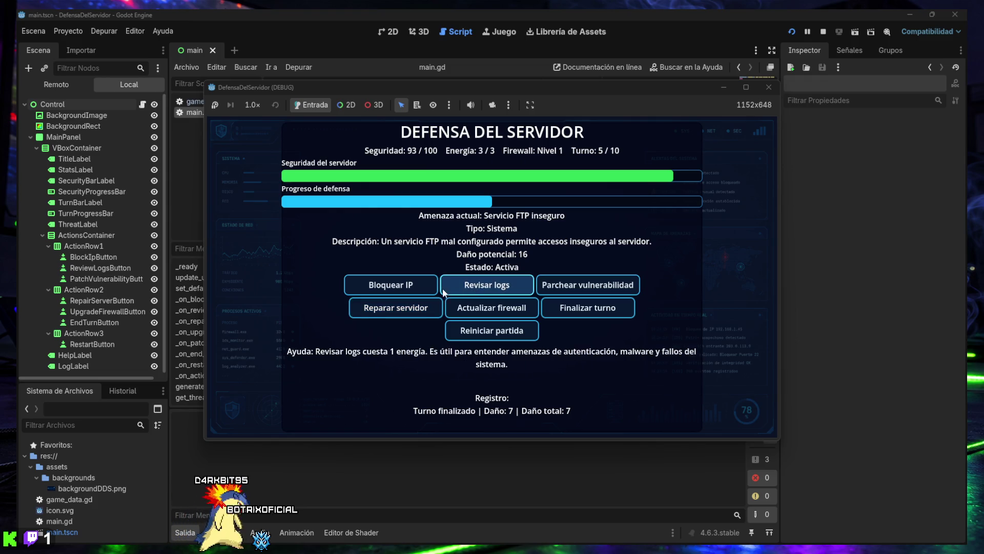
{"action": "left_click", "coordinate": [415, 289]}
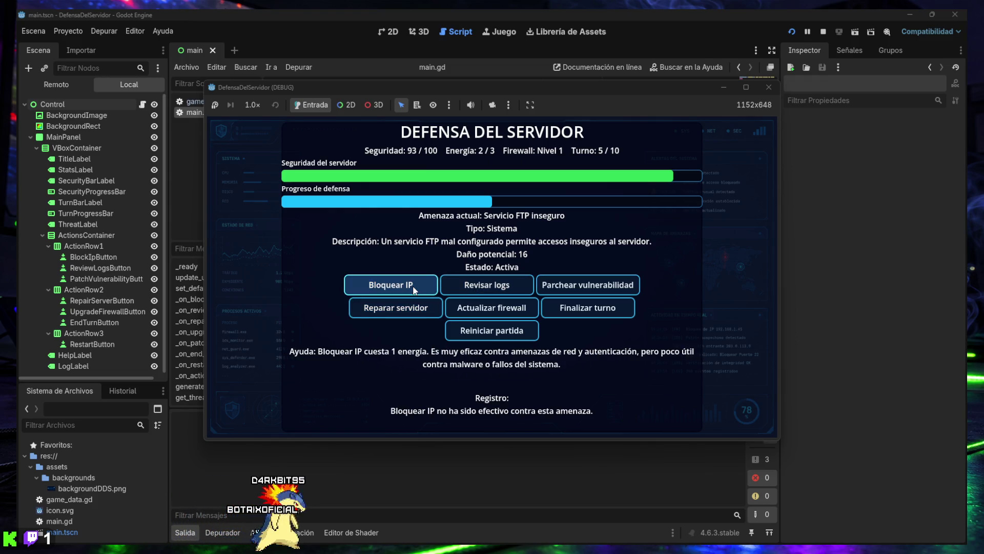
{"action": "left_click", "coordinate": [472, 287]}
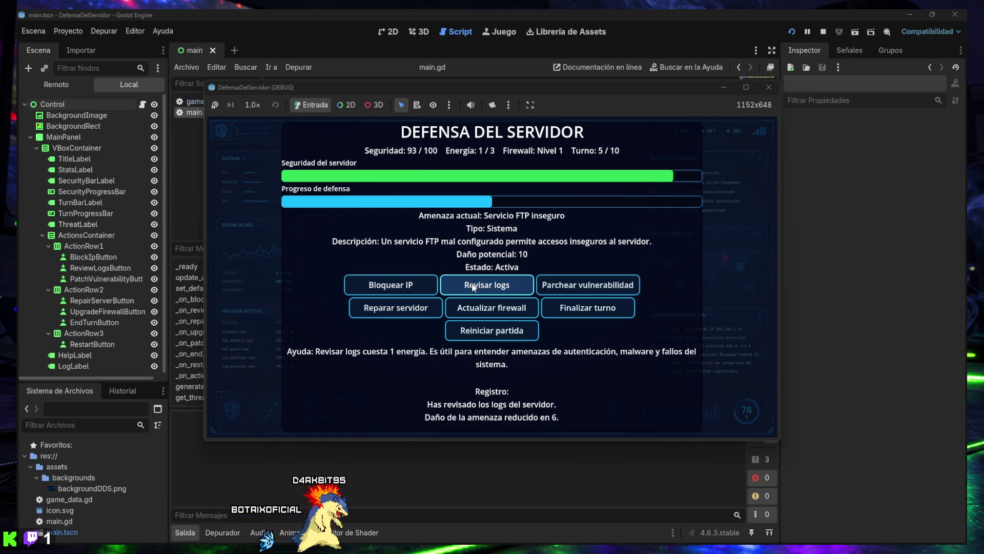
{"action": "left_click", "coordinate": [584, 308]}
Step: Patch the vulnerability, repair the server for 15 security, review logs, and end turn 7
{"action": "left_click", "coordinate": [580, 292]}
{"action": "left_click", "coordinate": [509, 292]}
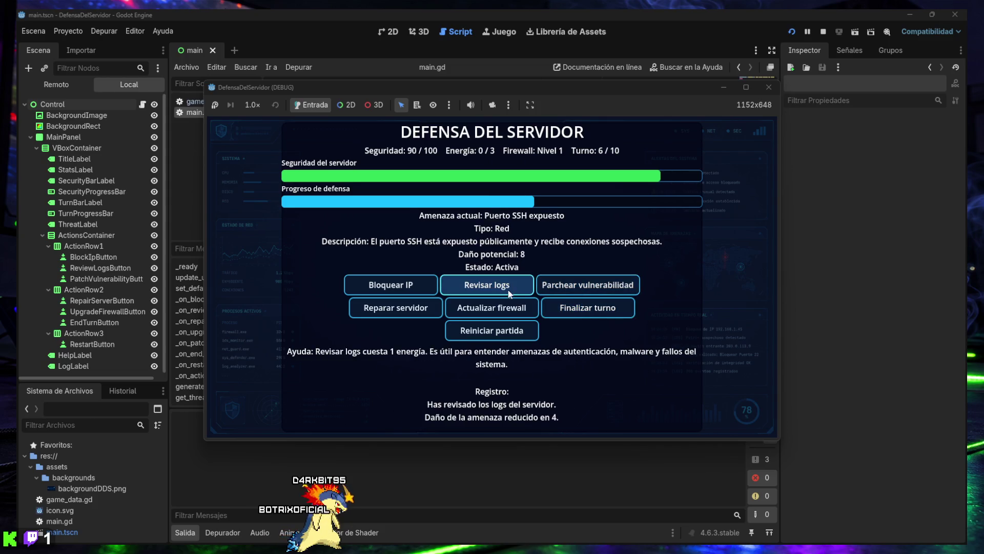
{"action": "left_click", "coordinate": [424, 286]}
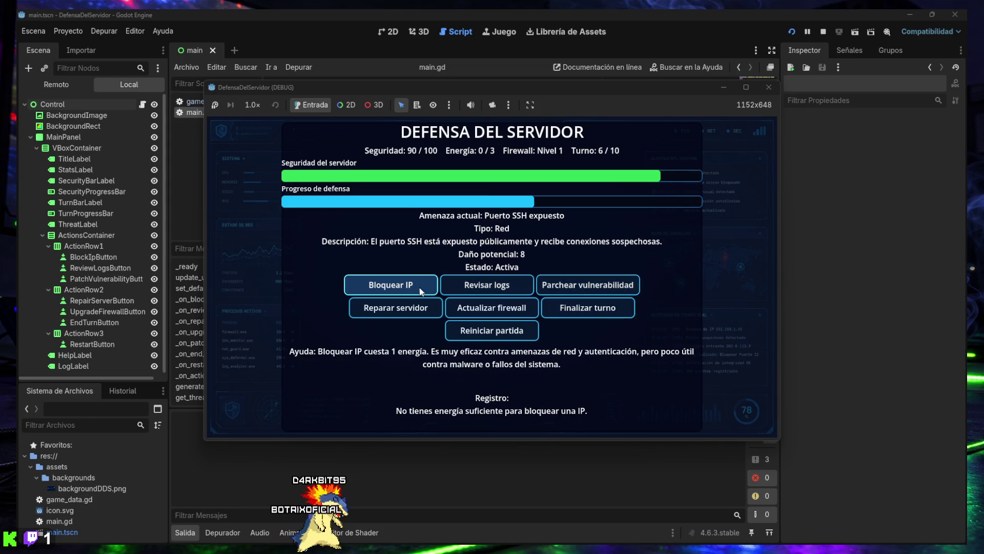
{"action": "left_click", "coordinate": [562, 312]}
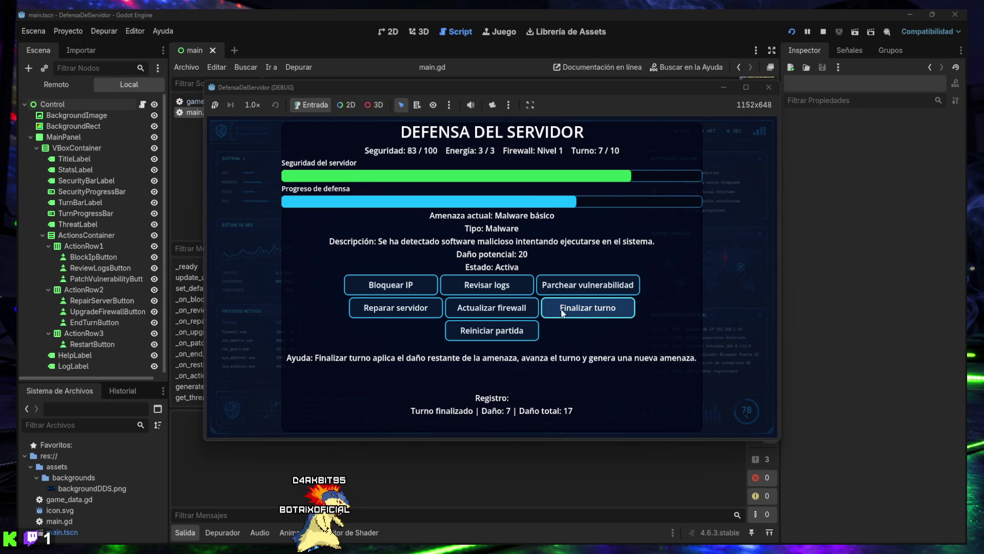
{"action": "left_click", "coordinate": [402, 309]}
{"action": "left_click", "coordinate": [484, 286]}
{"action": "left_click", "coordinate": [485, 286]}
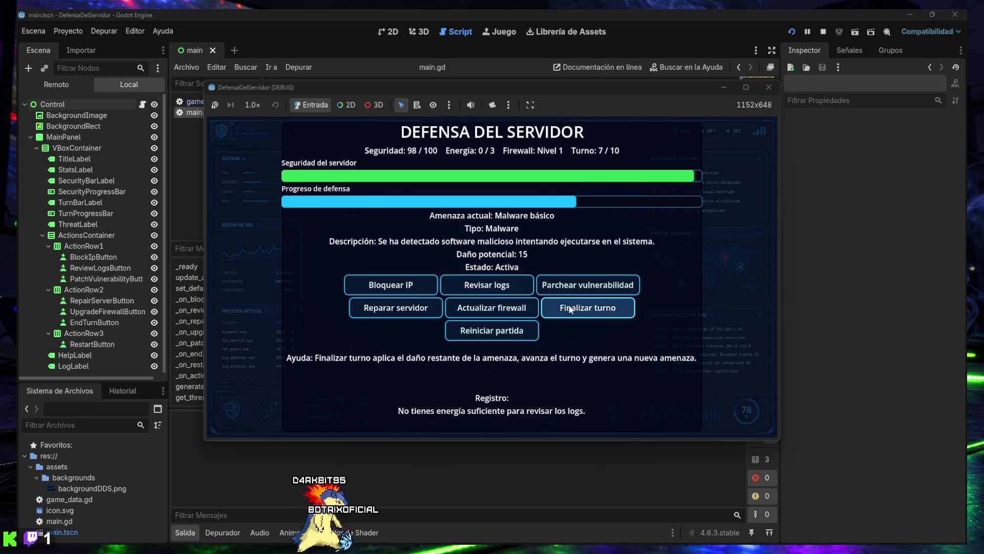
{"action": "left_click", "coordinate": [574, 309]}
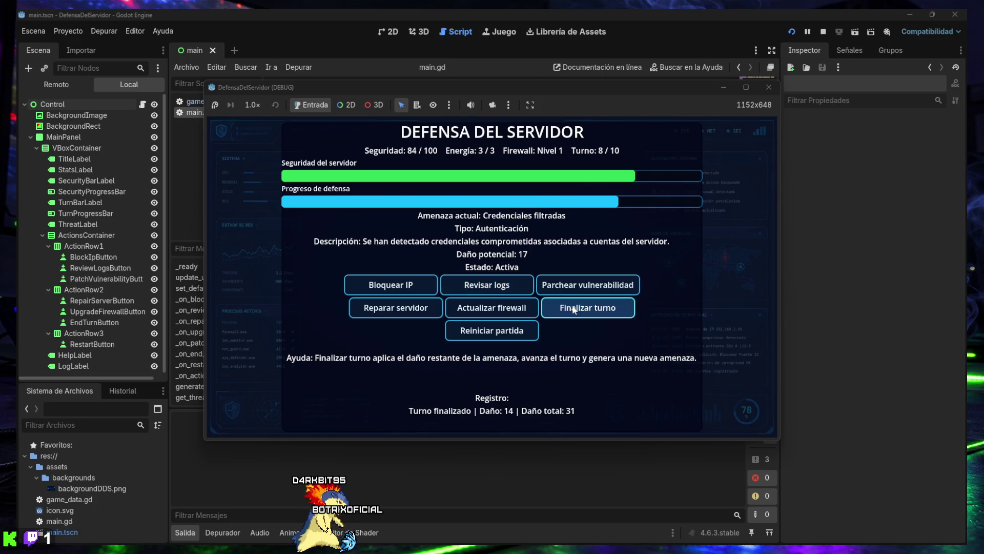
Step: Counter the leaked-credentials threat, end turn 8, repair to 94 security, and repair on turn 10
{"action": "left_click", "coordinate": [496, 288]}
{"action": "left_click", "coordinate": [584, 286]}
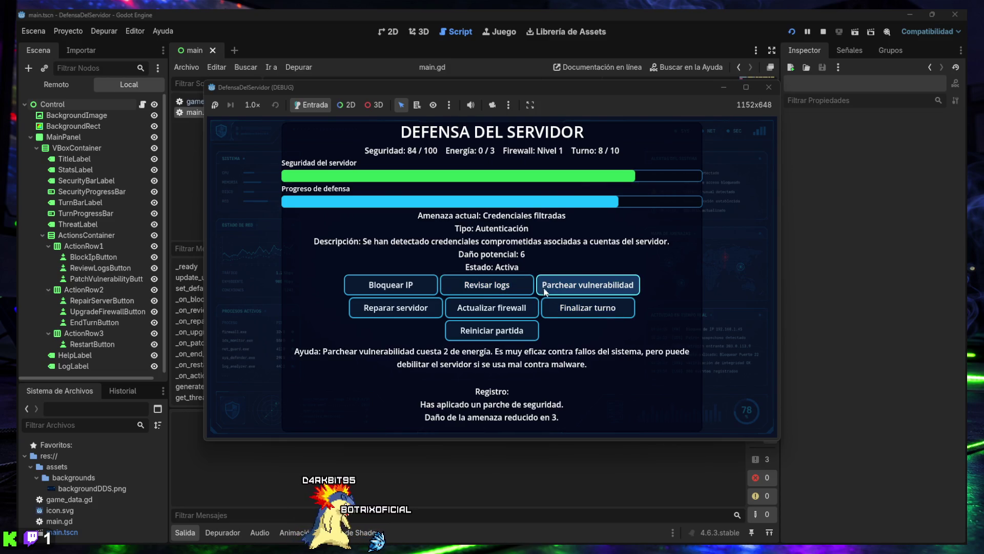
{"action": "left_click", "coordinate": [422, 292]}
{"action": "left_click", "coordinate": [455, 295]}
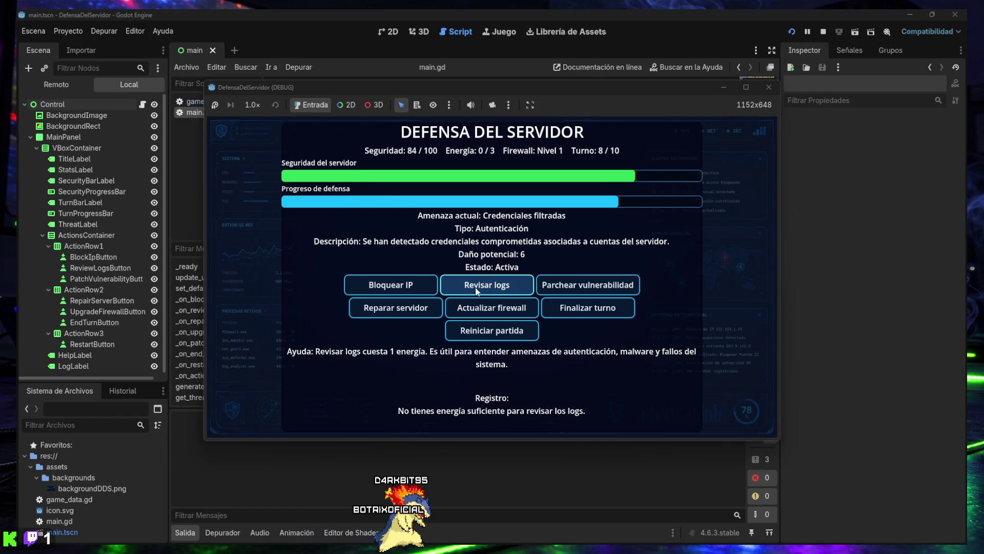
{"action": "left_click", "coordinate": [409, 310]}
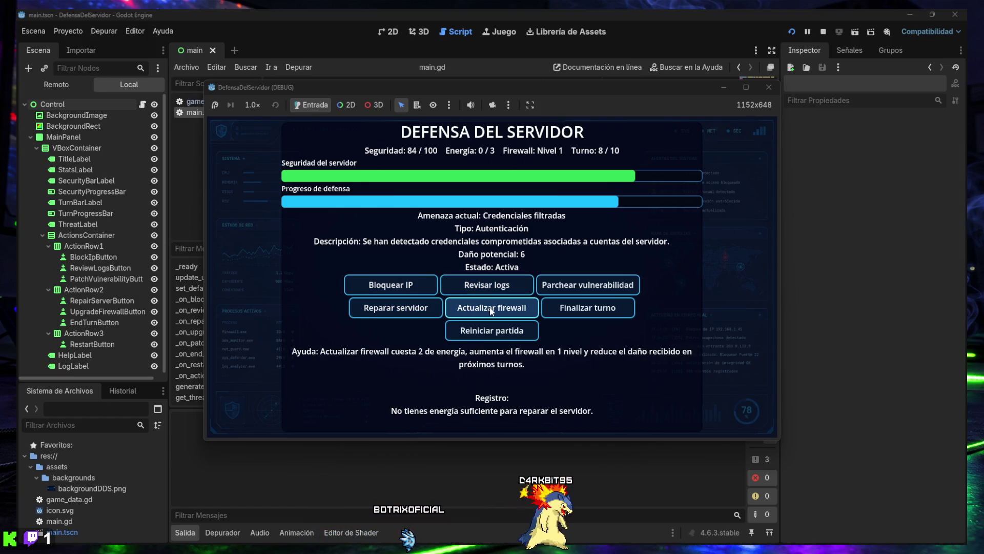
{"action": "left_click", "coordinate": [409, 311]}
{"action": "left_click", "coordinate": [411, 313]}
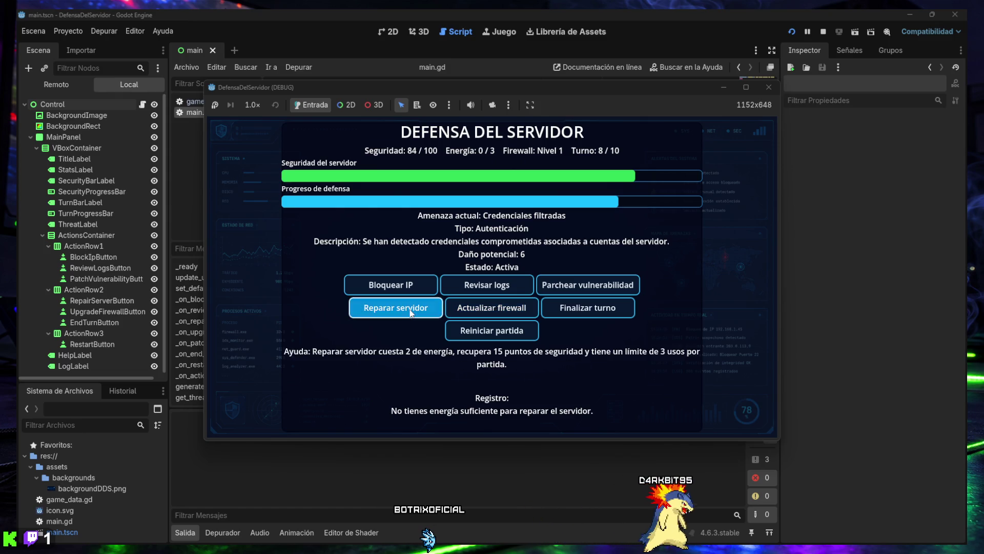
{"action": "left_click", "coordinate": [598, 311]}
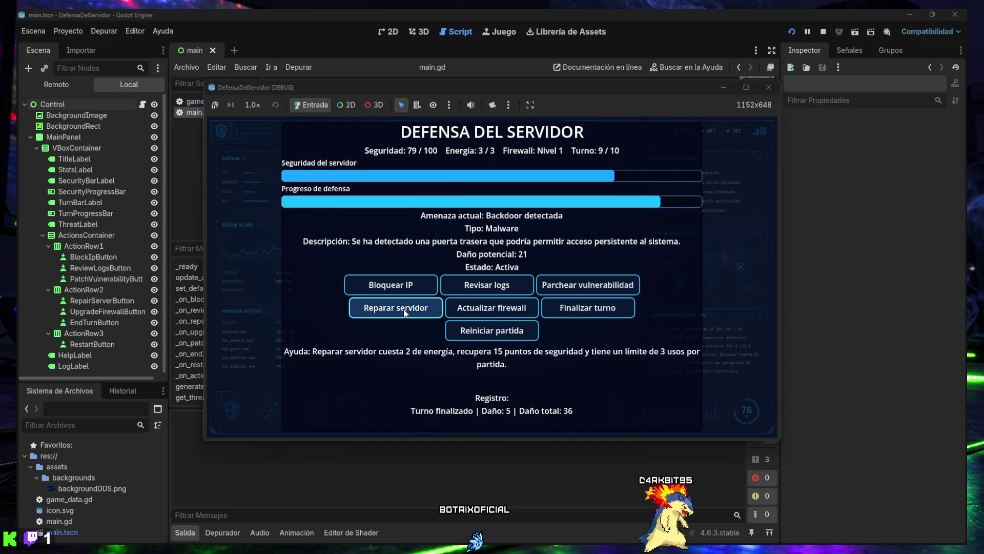
{"action": "left_click", "coordinate": [409, 314]}
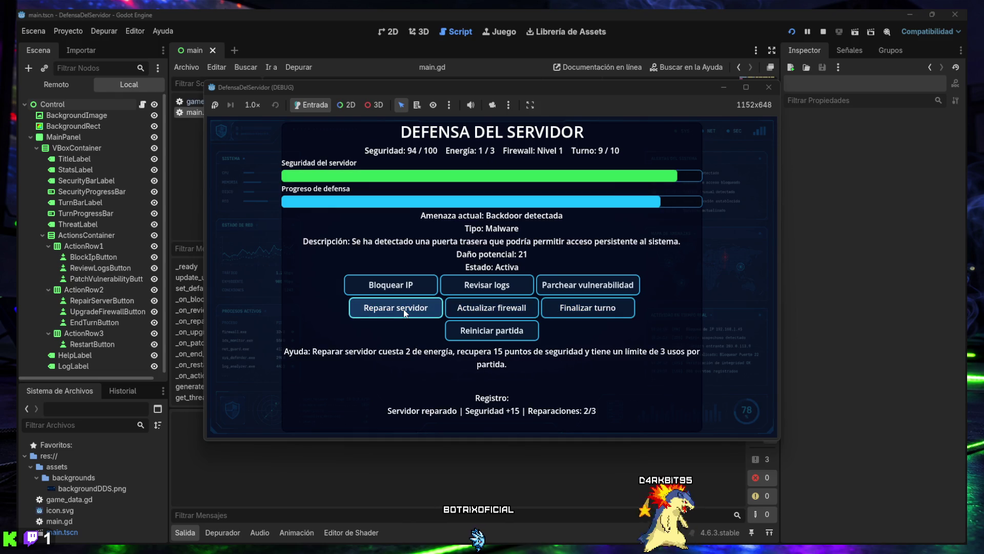
{"action": "left_click", "coordinate": [573, 313]}
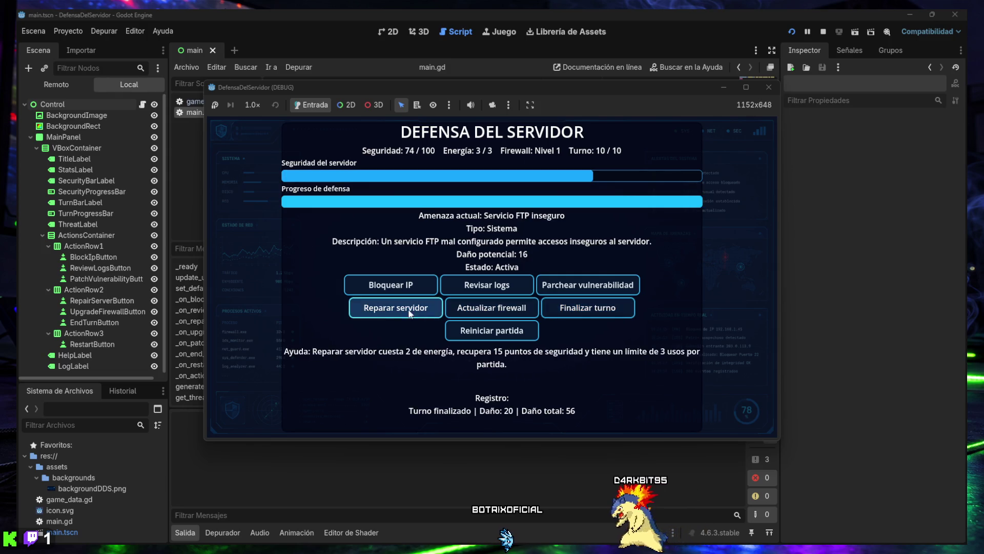
{"action": "left_click", "coordinate": [436, 312]}
Step: End turn 10 for a VICTORIA SÓLIDA with 71 total damage, then close the game window
{"action": "left_click", "coordinate": [570, 308]}
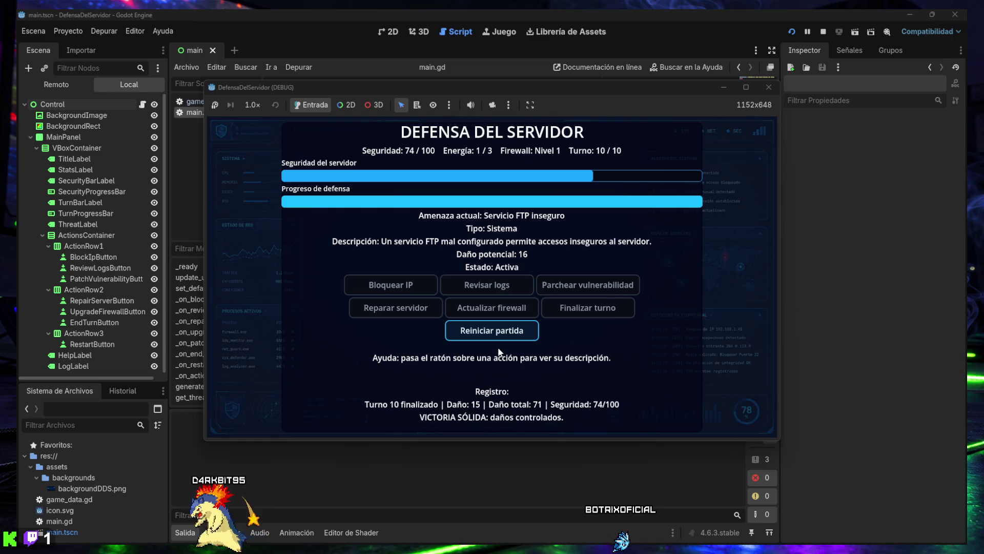
{"action": "mouse_move", "coordinate": [499, 333]}
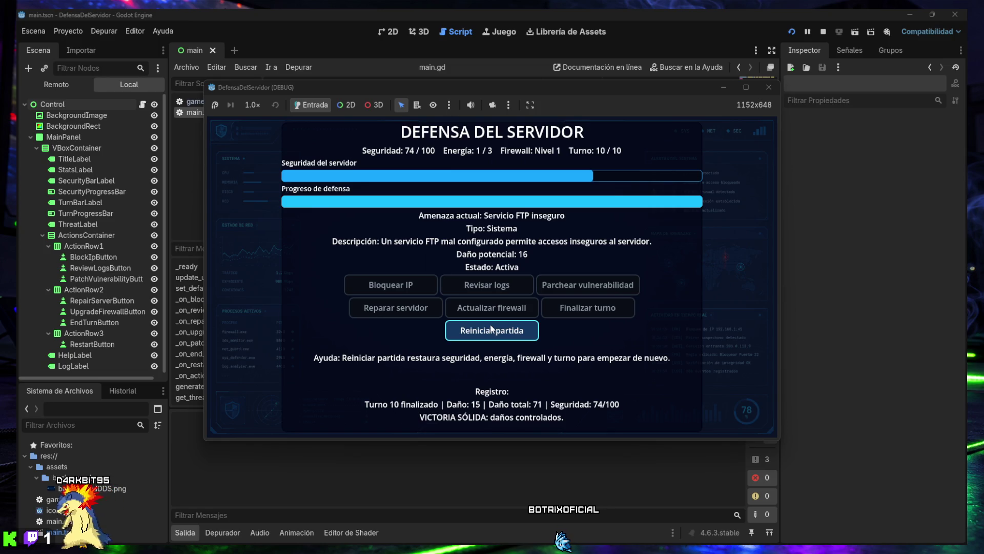
{"action": "mouse_move", "coordinate": [504, 294]}
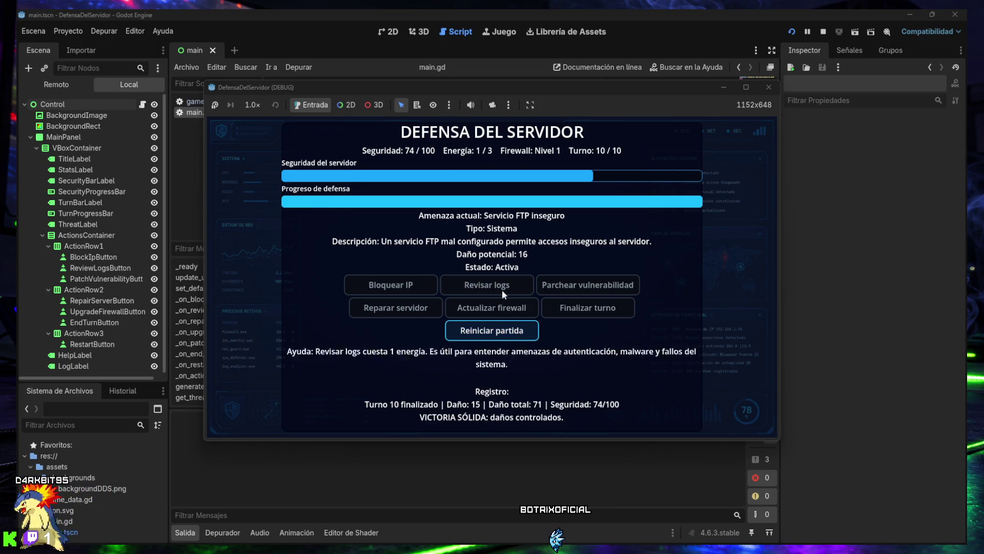
{"action": "left_click", "coordinate": [767, 90]}
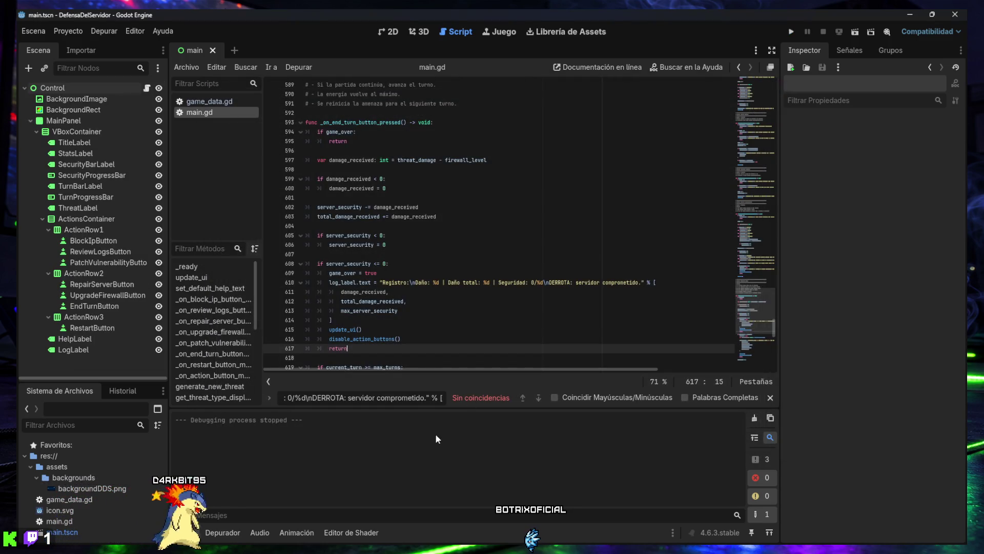
Step: Close the script find bar and hide the bottom Output panel
{"action": "left_click", "coordinate": [770, 398]}
{"action": "key", "text": "ctrl+j"}
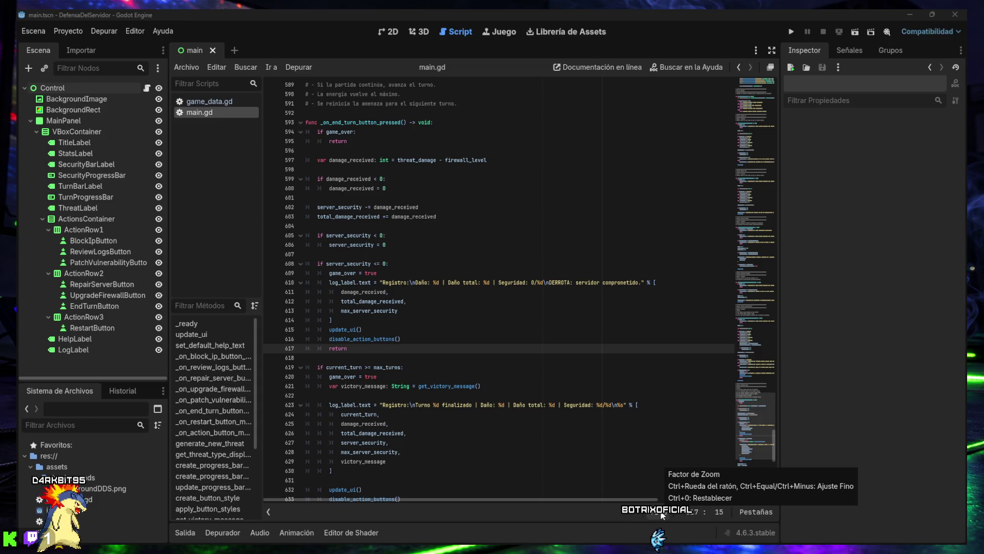
Step: Try code zoom levels of 90% and 50%, finally settling on 75%
{"action": "left_click", "coordinate": [663, 512]}
{"action": "left_click", "coordinate": [671, 497]}
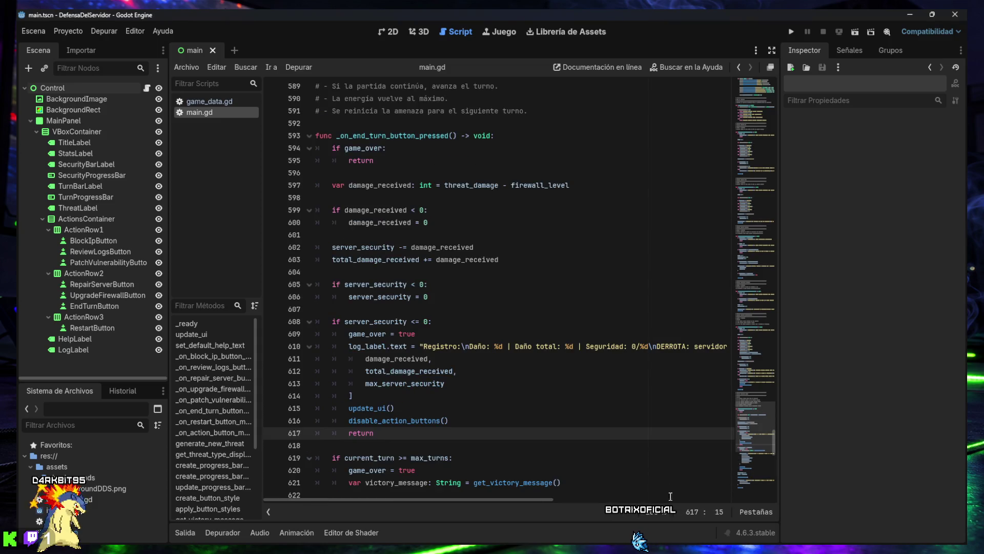
{"action": "left_click", "coordinate": [656, 511]}
{"action": "left_click", "coordinate": [665, 477]}
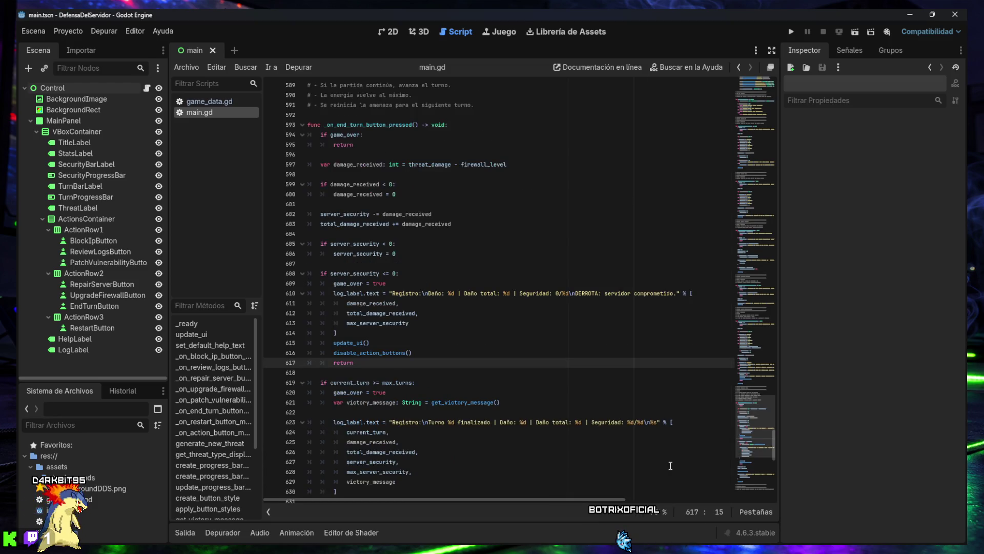
{"action": "left_click", "coordinate": [655, 512]}
{"action": "left_click", "coordinate": [673, 456]}
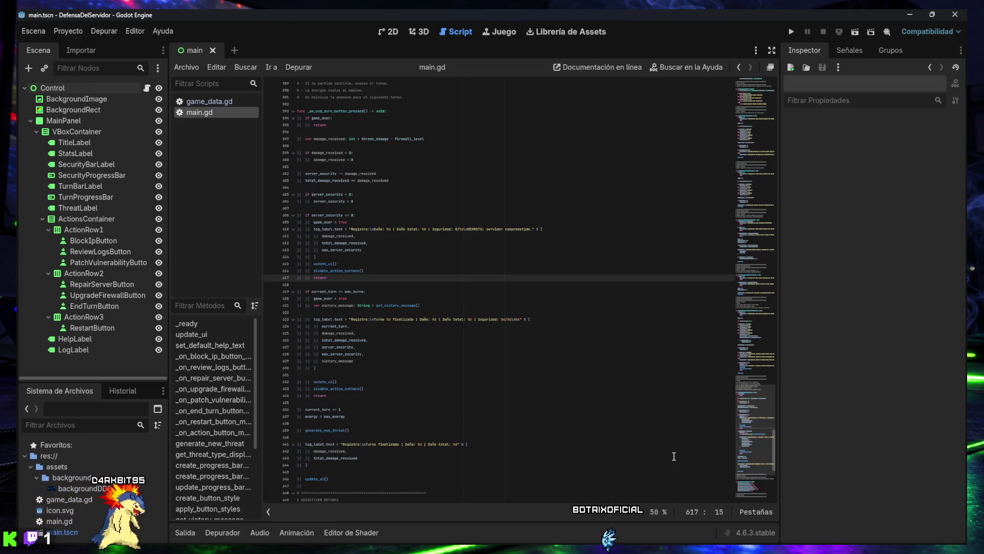
{"action": "left_click", "coordinate": [657, 512]}
{"action": "left_click", "coordinate": [666, 466]}
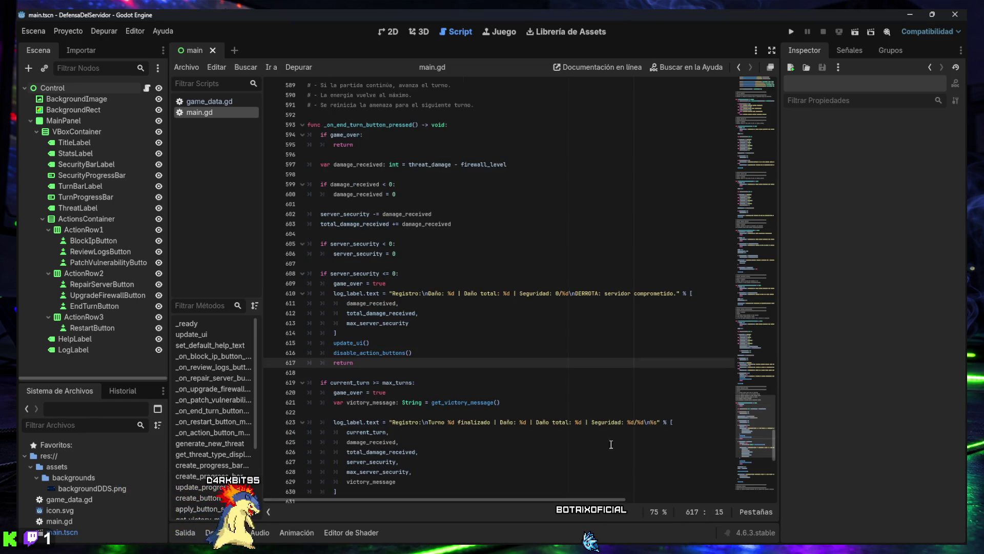
Step: Narrow the Scene dock and the script/method lists to widen the main.gd editor
{"action": "left_click_drag", "start_coordinate": [171, 282], "coordinate": [130, 282]}
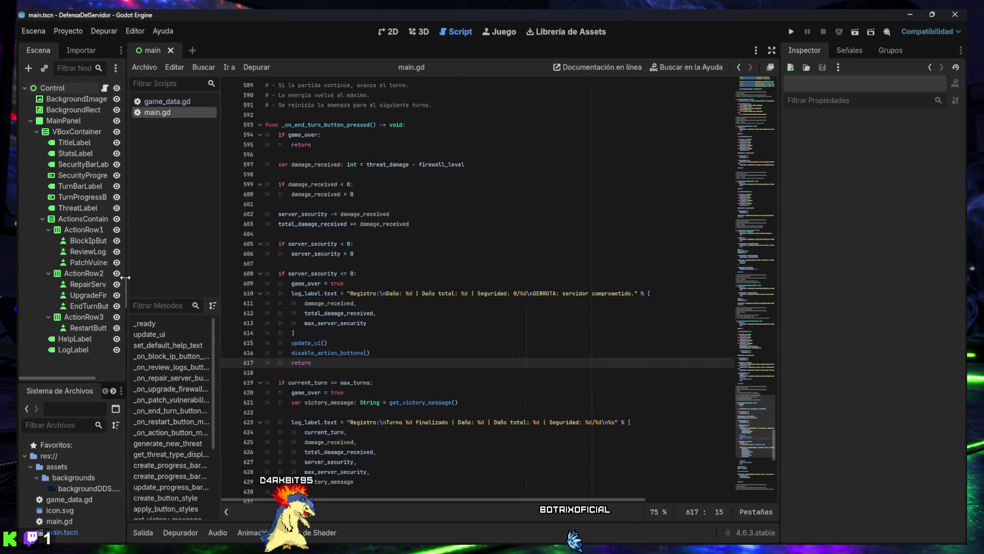
{"action": "left_click_drag", "start_coordinate": [222, 270], "coordinate": [183, 272]}
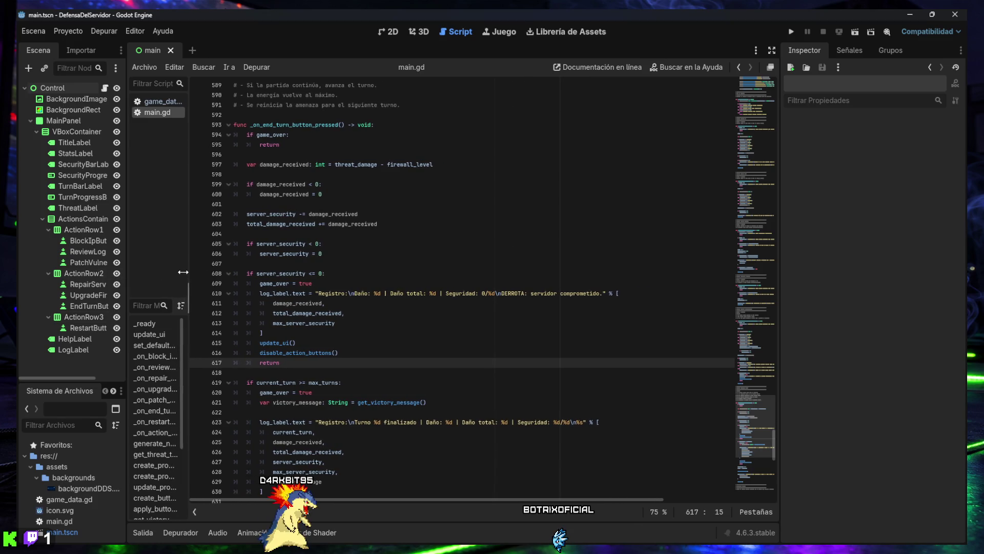